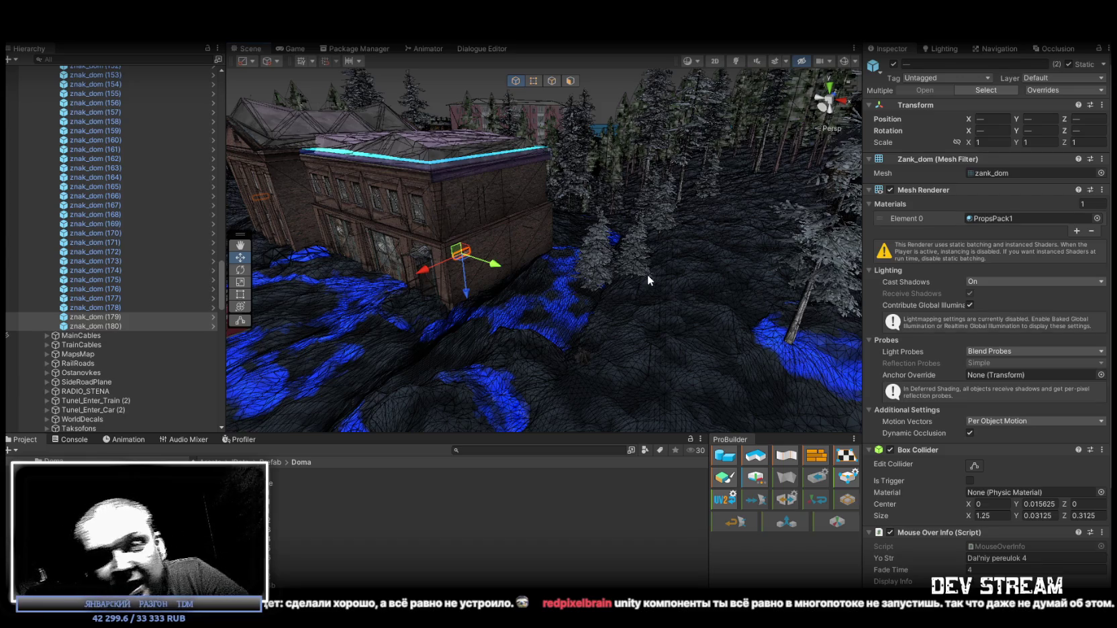
Step: Select the znak_dom (180) street-name sign and frame it over the town
{"action": "mouse_move", "coordinate": [650, 275]}
{"action": "left_mouse_down"}
{"action": "mouse_move", "coordinate": [496, 198]}
{"action": "mouse_move", "coordinate": [478, 205]}
{"action": "left_mouse_up"}
{"action": "mouse_move", "coordinate": [525, 249]}
{"action": "left_mouse_down"}
{"action": "mouse_move", "coordinate": [598, 266]}
{"action": "mouse_move", "coordinate": [748, 239]}
{"action": "mouse_move", "coordinate": [666, 222]}
{"action": "left_mouse_up"}
{"action": "left_click", "coordinate": [164, 325]}
{"action": "key", "text": "f"}
{"action": "mouse_move", "coordinate": [372, 253]}
{"action": "left_mouse_down"}
{"action": "mouse_move", "coordinate": [361, 317]}
{"action": "mouse_move", "coordinate": [475, 323]}
{"action": "left_mouse_up"}
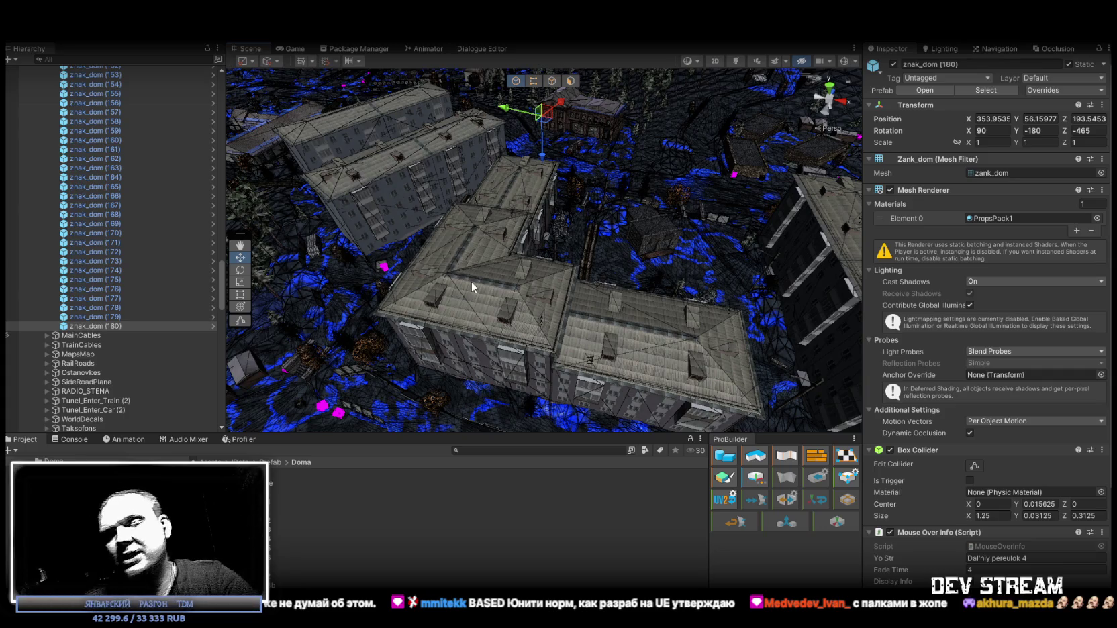
{"action": "mouse_move", "coordinate": [692, 302]}
{"action": "left_mouse_down"}
{"action": "mouse_move", "coordinate": [645, 266]}
{"action": "mouse_move", "coordinate": [137, 315]}
{"action": "left_mouse_up"}
Step: Duplicate the sign as znak_dom (181) and slide it onto the next apartment block's wall
{"action": "key", "text": "ctrl+d"}
{"action": "left_click_drag", "start_coordinate": [530, 214], "coordinate": [312, 344]}
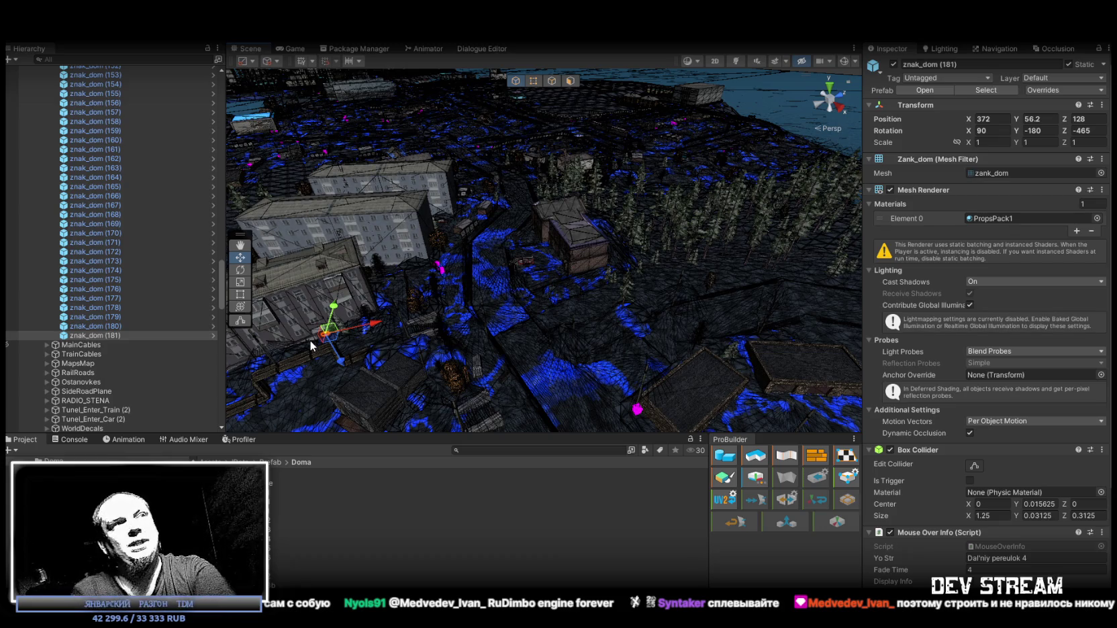
{"action": "mouse_move", "coordinate": [310, 340]}
{"action": "left_mouse_down"}
{"action": "mouse_move", "coordinate": [450, 273]}
{"action": "mouse_move", "coordinate": [301, 303]}
{"action": "mouse_move", "coordinate": [521, 290]}
{"action": "mouse_move", "coordinate": [382, 282]}
{"action": "left_mouse_up"}
{"action": "mouse_move", "coordinate": [490, 310]}
{"action": "left_mouse_down"}
{"action": "mouse_move", "coordinate": [436, 339]}
{"action": "mouse_move", "coordinate": [485, 328]}
{"action": "mouse_move", "coordinate": [384, 308]}
{"action": "mouse_move", "coordinate": [490, 310]}
{"action": "mouse_move", "coordinate": [463, 326]}
{"action": "mouse_move", "coordinate": [474, 265]}
{"action": "mouse_move", "coordinate": [469, 290]}
{"action": "mouse_move", "coordinate": [212, 329]}
{"action": "left_mouse_up"}
Step: Turn znak_dom (181) flat on the wall and raise it to about 369.83, 59.09, 139.0
{"action": "key", "text": "e"}
{"action": "key", "text": "w"}
{"action": "key", "text": "e"}
{"action": "mouse_move", "coordinate": [362, 317]}
{"action": "left_mouse_down", "text": "alt"}
{"action": "mouse_move", "coordinate": [526, 271]}
{"action": "mouse_move", "coordinate": [915, 277]}
{"action": "mouse_move", "coordinate": [91, 290]}
{"action": "mouse_move", "coordinate": [102, 318]}
{"action": "left_mouse_up", "text": "alt"}
{"action": "left_click_drag", "start_coordinate": [639, 272], "coordinate": [635, 266], "text": "alt"}
{"action": "key", "text": "w"}
{"action": "mouse_move", "coordinate": [505, 258]}
{"action": "left_mouse_down"}
{"action": "mouse_move", "coordinate": [541, 151]}
{"action": "mouse_move", "coordinate": [539, 122]}
{"action": "left_mouse_up"}
{"action": "mouse_move", "coordinate": [544, 128]}
{"action": "left_mouse_down", "text": "alt"}
{"action": "mouse_move", "coordinate": [610, 228]}
{"action": "mouse_move", "coordinate": [581, 276]}
{"action": "mouse_move", "coordinate": [600, 216]}
{"action": "mouse_move", "coordinate": [604, 225]}
{"action": "left_mouse_up", "text": "alt"}
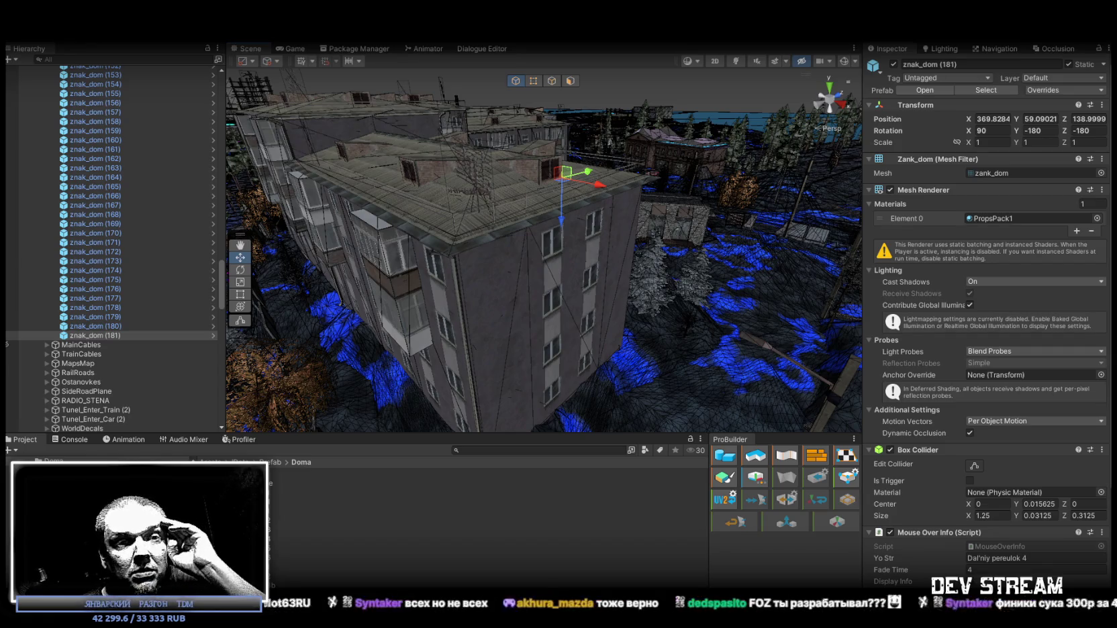
Step: Open the Tell Some Story: Foz store page in Steam and mark its 2 Feb 2023 release date
{"action": "key", "text": "alt+Tab"}
{"action": "left_click", "coordinate": [431, 355]}
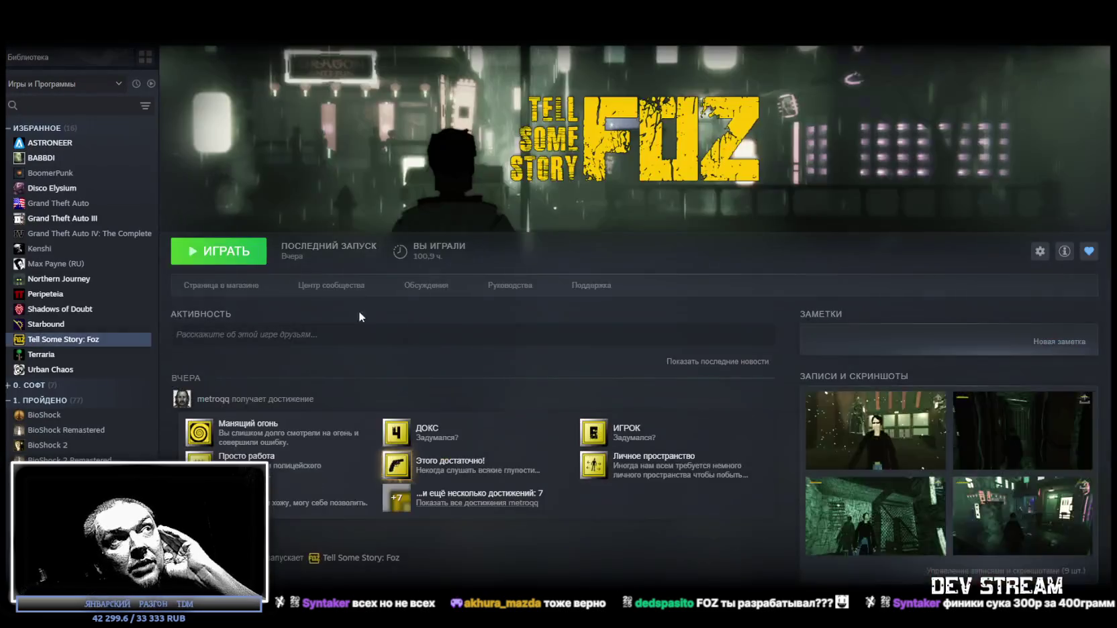
{"action": "left_click", "coordinate": [224, 287]}
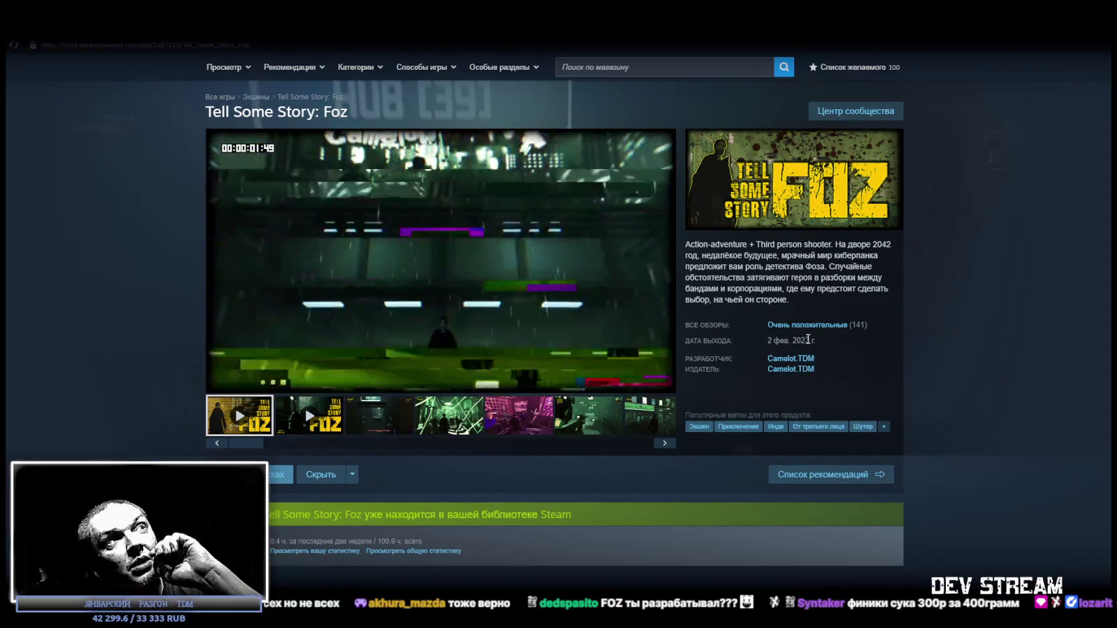
{"action": "left_click_drag", "start_coordinate": [808, 341], "coordinate": [792, 340]}
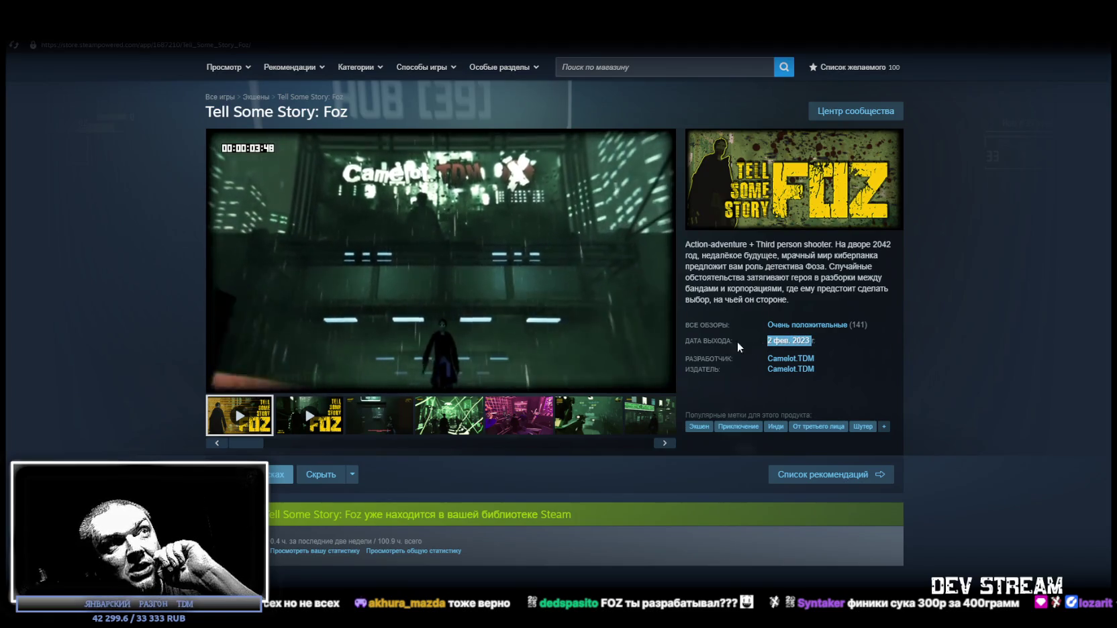
{"action": "scroll", "coordinate": [694, 334], "scroll_direction": "down", "scroll_amount": 15}
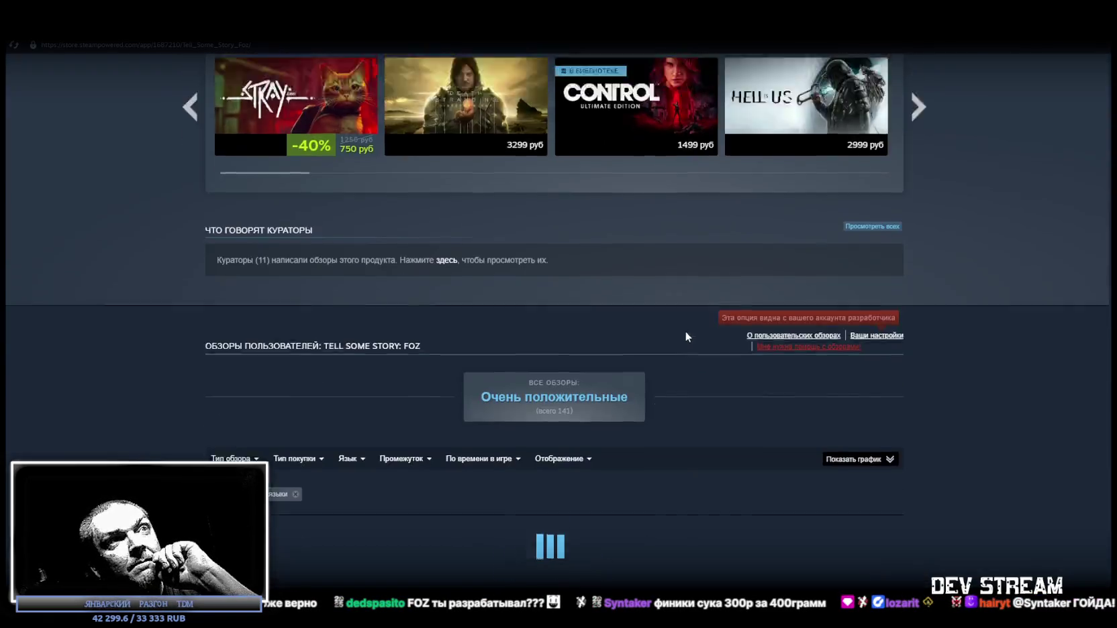
{"action": "scroll", "coordinate": [685, 331], "scroll_direction": "up", "scroll_amount": 20}
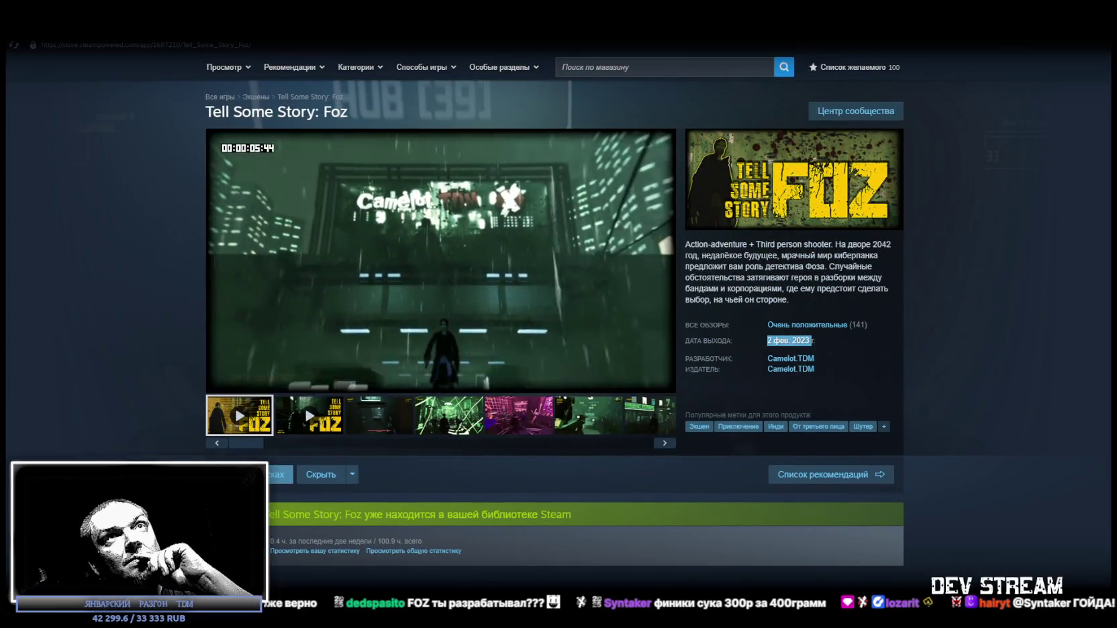
{"action": "key", "text": "alt+Tab"}
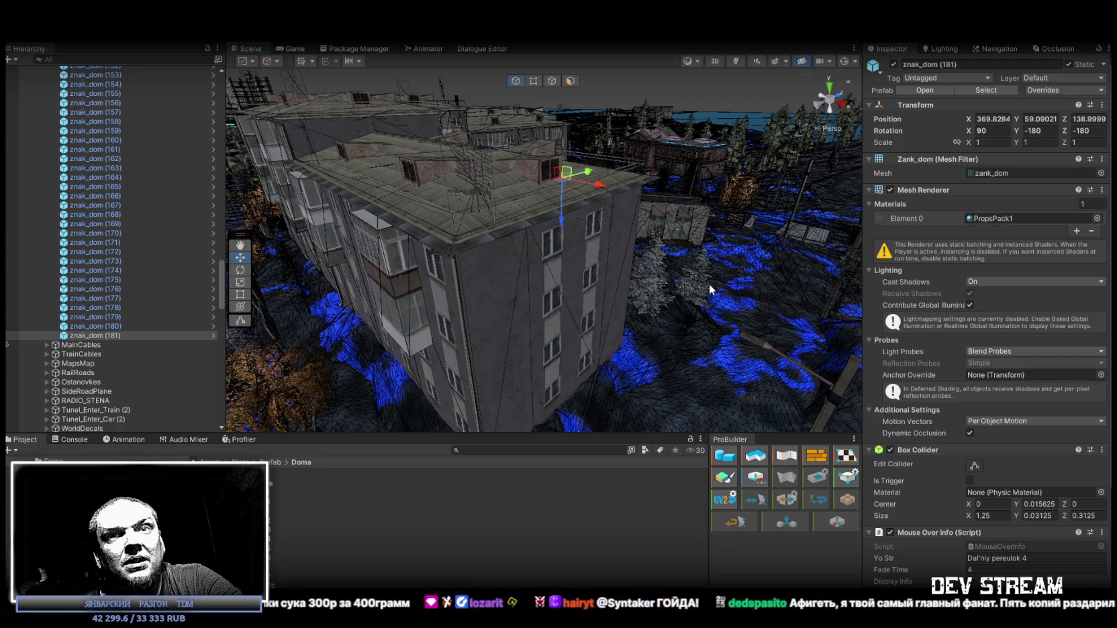
Step: Nudge znak_dom (181) up the wall to 369.73, 59.39, 139.0, then select signs (180) and (181)
{"action": "mouse_move", "coordinate": [699, 164]}
{"action": "left_mouse_down"}
{"action": "mouse_move", "coordinate": [461, 205]}
{"action": "mouse_move", "coordinate": [518, 190]}
{"action": "mouse_move", "coordinate": [527, 223]}
{"action": "mouse_move", "coordinate": [509, 218]}
{"action": "left_mouse_up"}
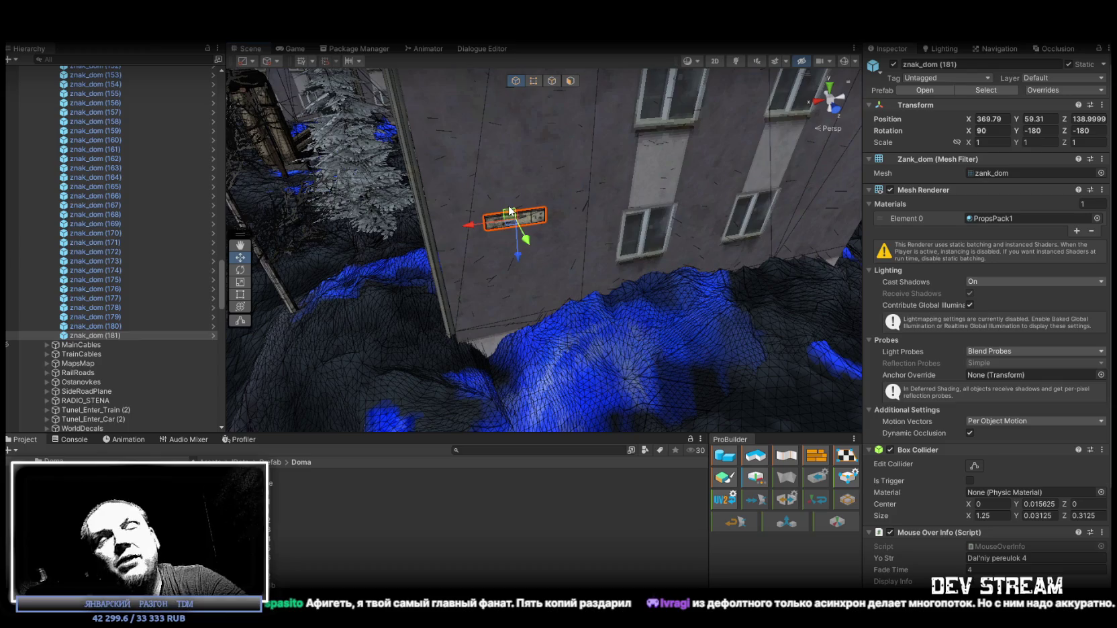
{"action": "mouse_move", "coordinate": [510, 210]}
{"action": "left_mouse_down"}
{"action": "mouse_move", "coordinate": [550, 235]}
{"action": "mouse_move", "coordinate": [664, 243]}
{"action": "mouse_move", "coordinate": [708, 222]}
{"action": "mouse_move", "coordinate": [616, 251]}
{"action": "mouse_move", "coordinate": [631, 252]}
{"action": "left_mouse_up"}
{"action": "left_click", "coordinate": [111, 325]}
{"action": "left_click", "coordinate": [107, 335]}
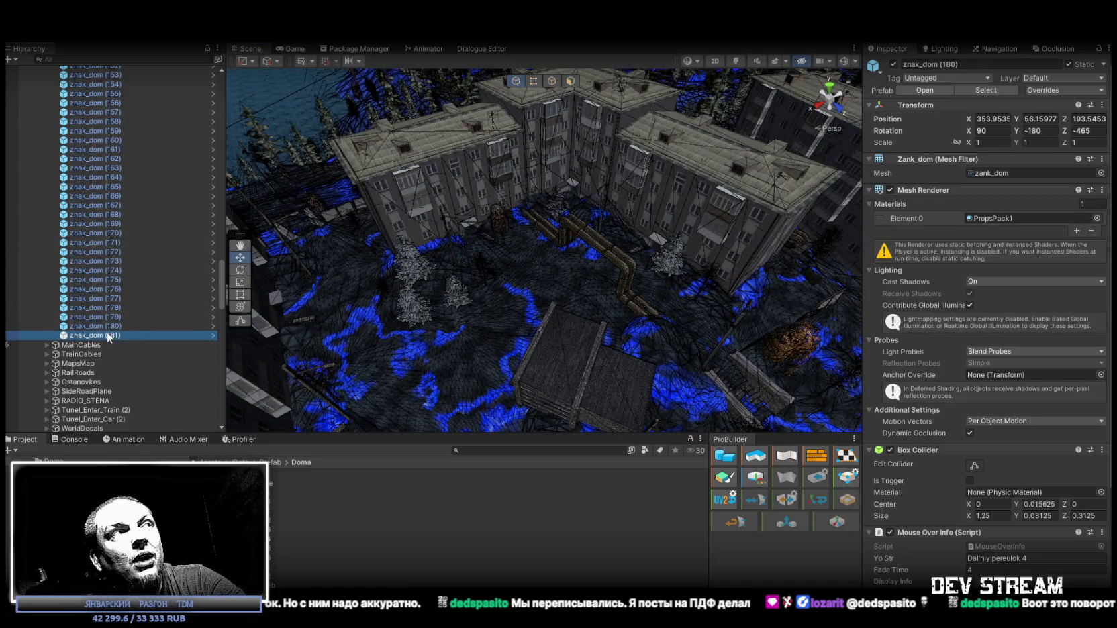
Step: Create znak_dom (182), rotate it to -270 on Z, and place it at 403.80, 59.52, 104.92
{"action": "mouse_move", "coordinate": [221, 482]}
{"action": "left_mouse_down"}
{"action": "mouse_move", "coordinate": [376, 282]}
{"action": "mouse_move", "coordinate": [450, 258]}
{"action": "mouse_move", "coordinate": [408, 245]}
{"action": "mouse_move", "coordinate": [470, 215]}
{"action": "mouse_move", "coordinate": [547, 226]}
{"action": "mouse_move", "coordinate": [498, 282]}
{"action": "mouse_move", "coordinate": [511, 269]}
{"action": "mouse_move", "coordinate": [510, 211]}
{"action": "mouse_move", "coordinate": [502, 247]}
{"action": "left_mouse_up"}
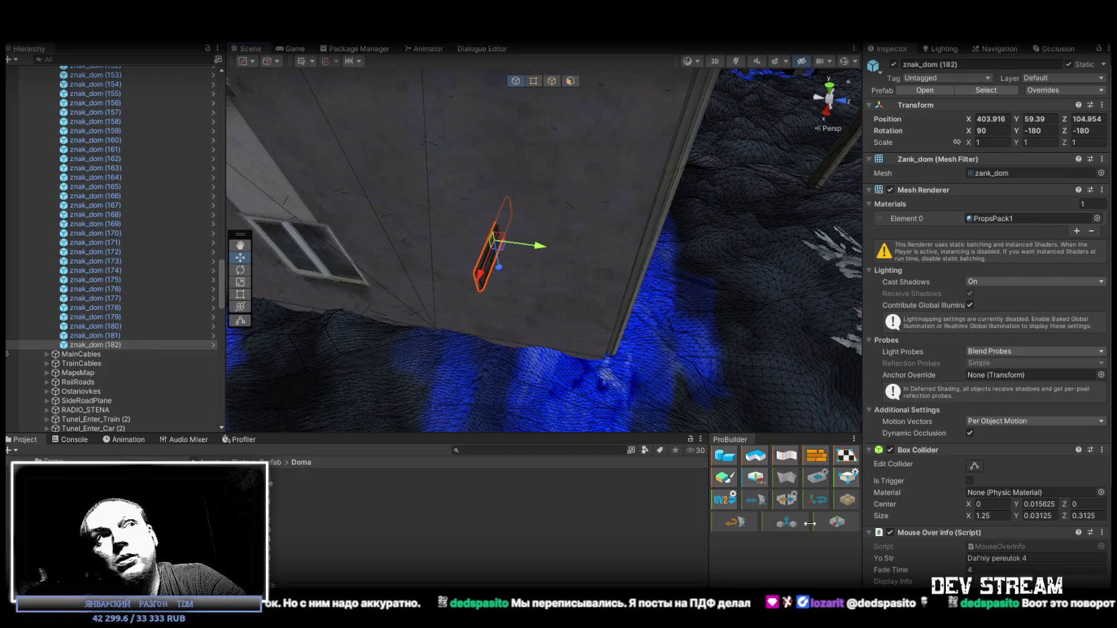
{"action": "key", "text": "f"}
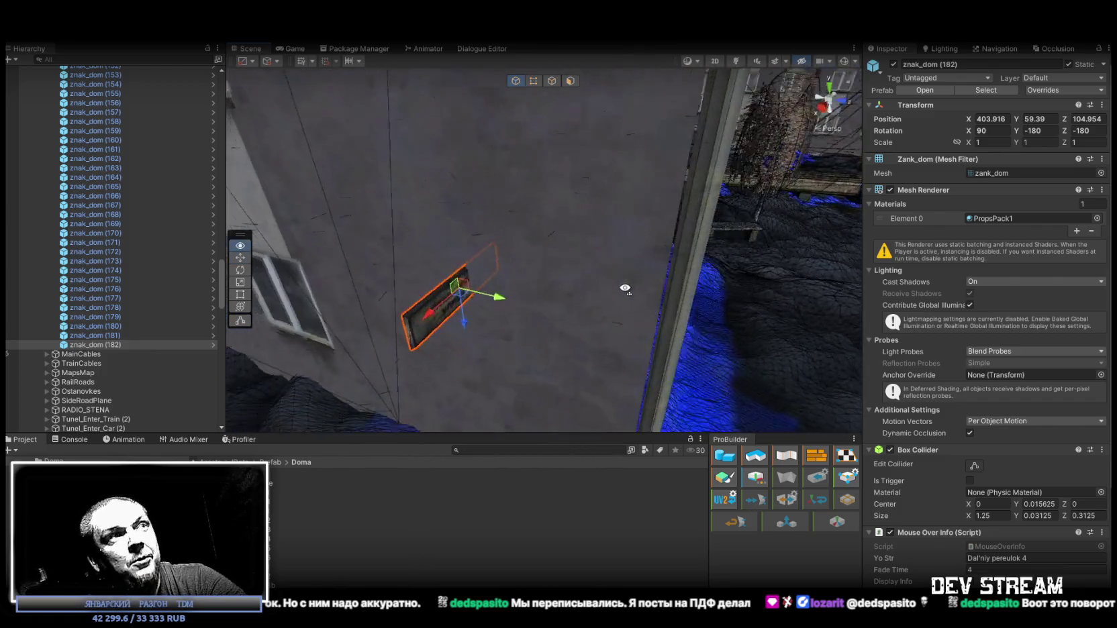
{"action": "key", "text": "e"}
{"action": "mouse_move", "coordinate": [481, 290]}
{"action": "left_mouse_down"}
{"action": "mouse_move", "coordinate": [344, 300]}
{"action": "mouse_move", "coordinate": [511, 269]}
{"action": "mouse_move", "coordinate": [554, 247]}
{"action": "mouse_move", "coordinate": [533, 212]}
{"action": "mouse_move", "coordinate": [426, 234]}
{"action": "mouse_move", "coordinate": [498, 229]}
{"action": "mouse_move", "coordinate": [506, 207]}
{"action": "mouse_move", "coordinate": [527, 224]}
{"action": "left_mouse_up"}
{"action": "key", "text": "w"}
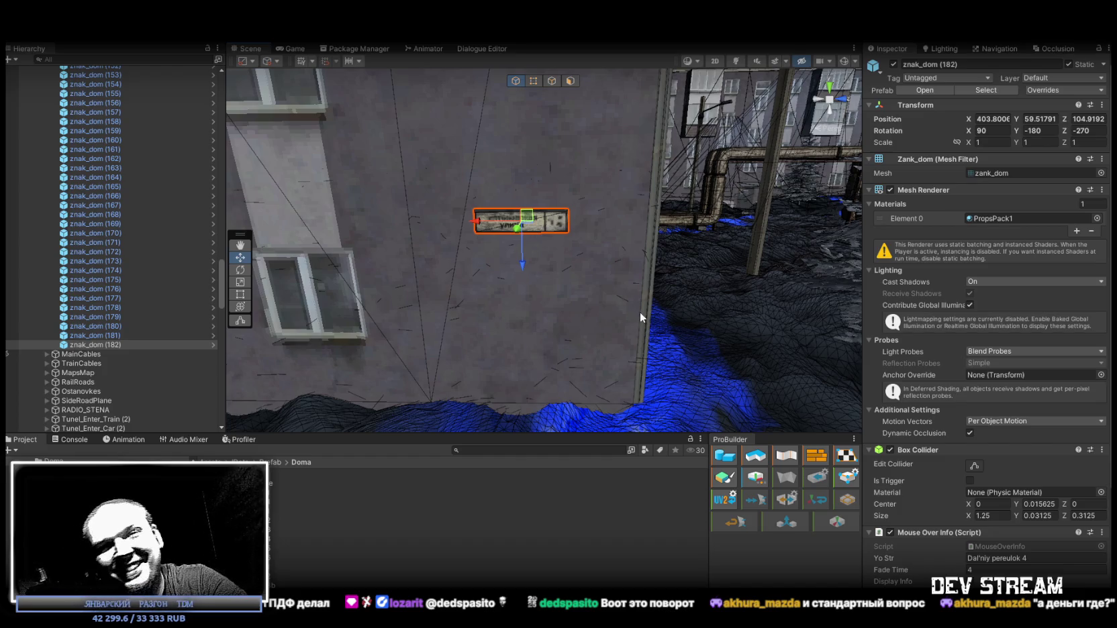
{"action": "mouse_move", "coordinate": [682, 306]}
{"action": "left_mouse_down"}
{"action": "mouse_move", "coordinate": [641, 317]}
{"action": "mouse_move", "coordinate": [653, 318]}
{"action": "mouse_move", "coordinate": [470, 336]}
{"action": "mouse_move", "coordinate": [394, 377]}
{"action": "mouse_move", "coordinate": [742, 368]}
{"action": "mouse_move", "coordinate": [727, 329]}
{"action": "left_mouse_up"}
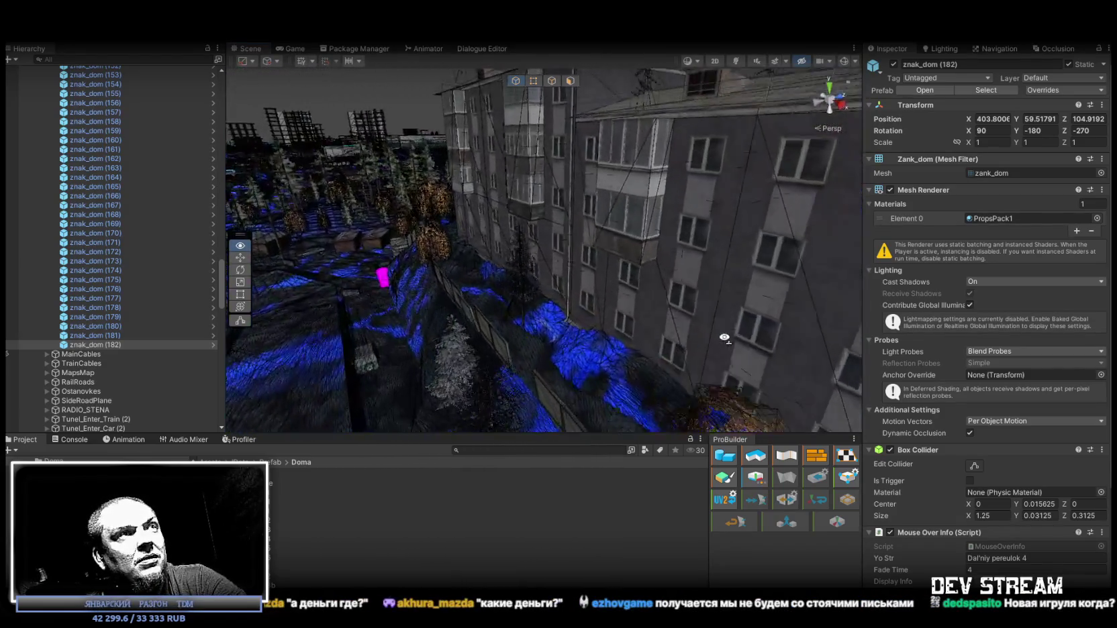
{"action": "mouse_move", "coordinate": [913, 322]}
{"action": "left_mouse_down"}
{"action": "mouse_move", "coordinate": [705, 316]}
{"action": "mouse_move", "coordinate": [481, 281]}
{"action": "mouse_move", "coordinate": [430, 323]}
{"action": "mouse_move", "coordinate": [366, 322]}
{"action": "mouse_move", "coordinate": [449, 324]}
{"action": "mouse_move", "coordinate": [595, 366]}
{"action": "left_mouse_up"}
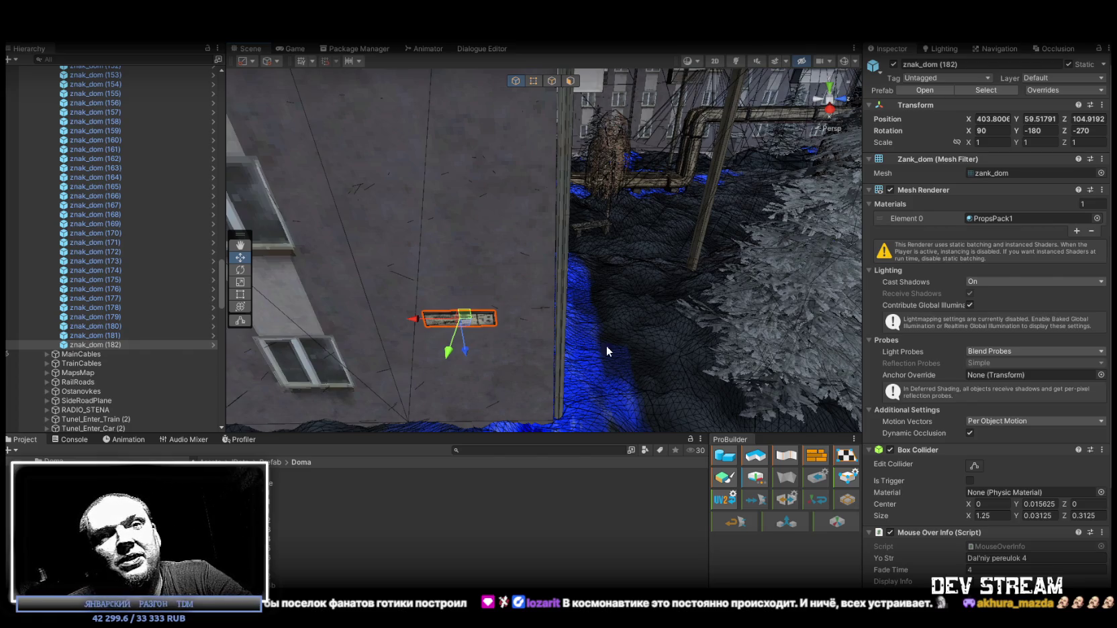
{"action": "mouse_move", "coordinate": [637, 349]}
{"action": "left_mouse_down"}
{"action": "mouse_move", "coordinate": [603, 314]}
{"action": "mouse_move", "coordinate": [606, 286]}
{"action": "mouse_move", "coordinate": [632, 296]}
{"action": "mouse_move", "coordinate": [613, 350]}
{"action": "left_mouse_up"}
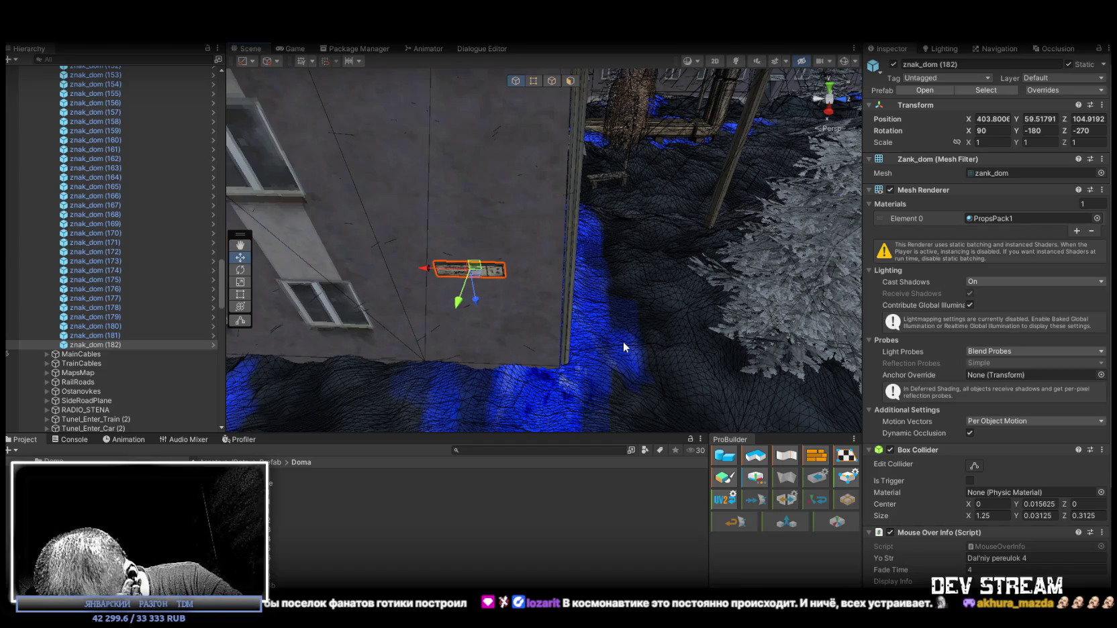
{"action": "mouse_move", "coordinate": [625, 315]}
{"action": "left_mouse_down"}
{"action": "mouse_move", "coordinate": [516, 269]}
{"action": "mouse_move", "coordinate": [516, 259]}
{"action": "left_mouse_up"}
{"action": "key", "text": "w"}
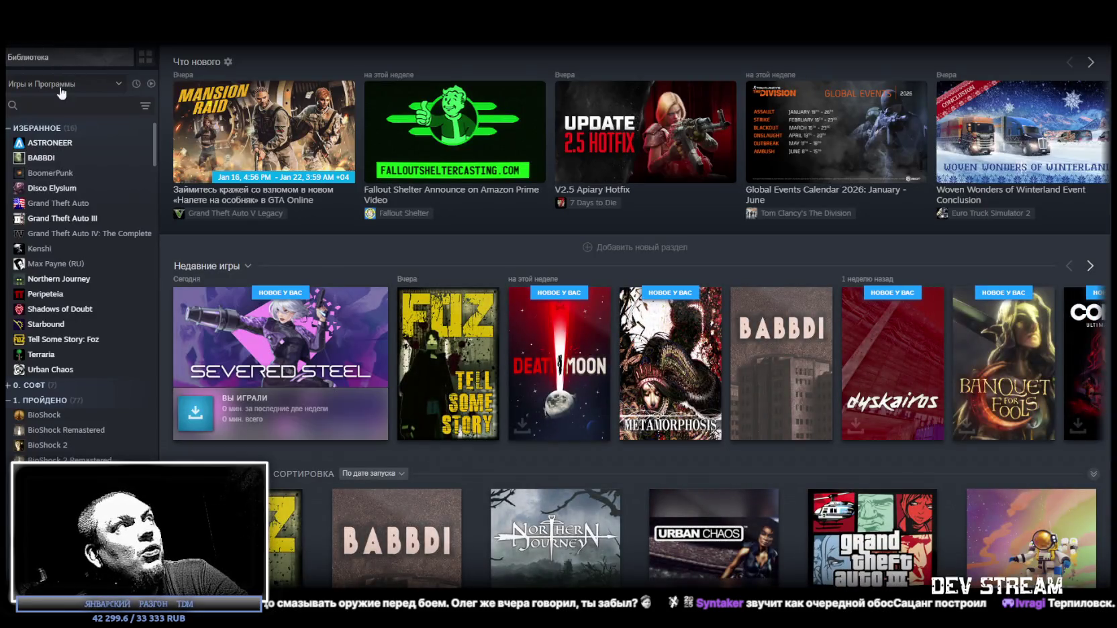
Step: Search the Steam library for 'cloud' and open Cloudpunk's store page
{"action": "left_click", "coordinate": [69, 107]}
{"action": "type", "text": "cloud"}
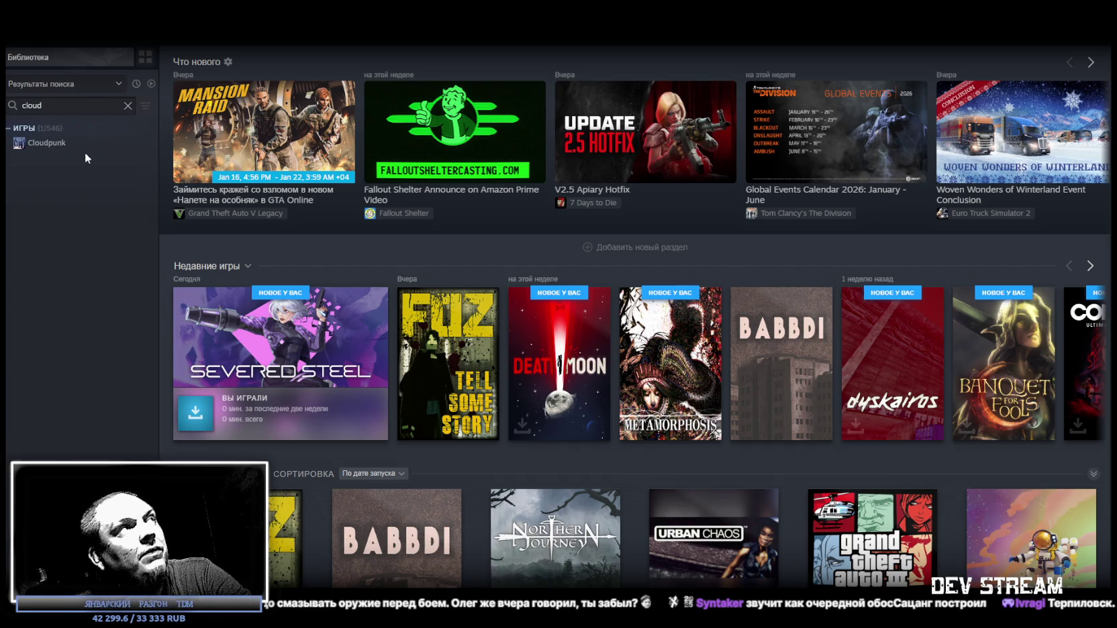
{"action": "left_click", "coordinate": [60, 143]}
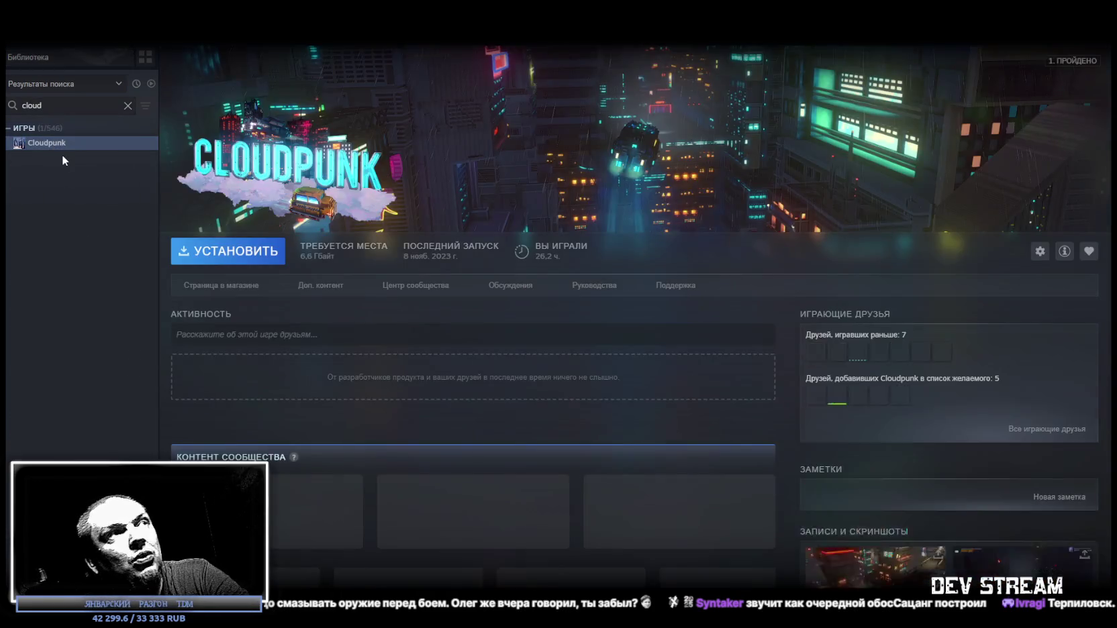
{"action": "left_click", "coordinate": [238, 287]}
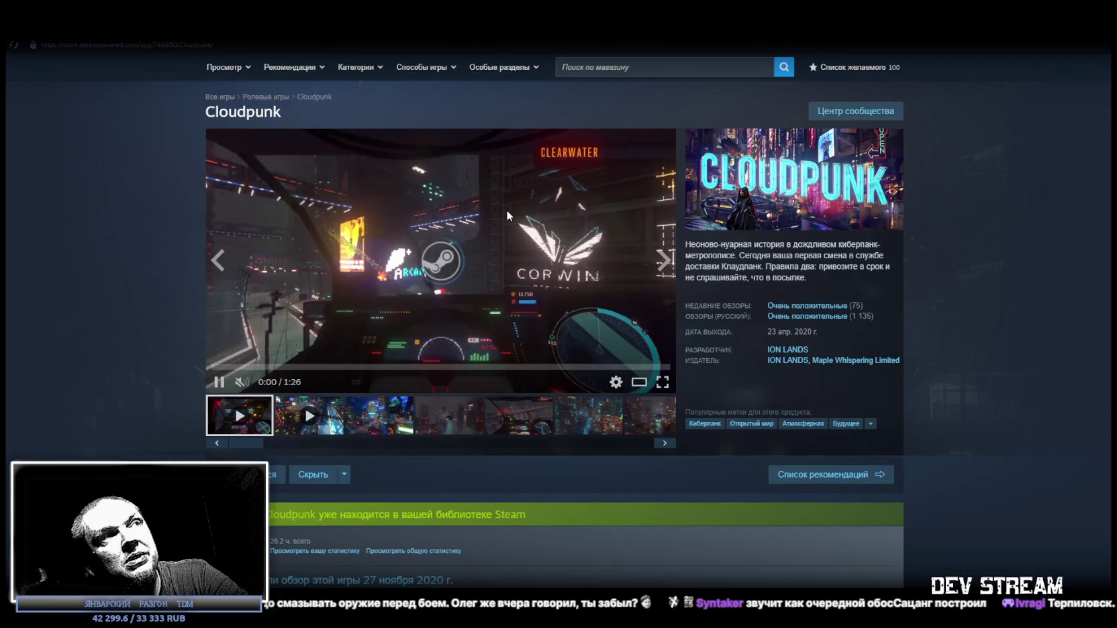
Step: Browse through several Cloudpunk screenshots on the store page
{"action": "left_click", "coordinate": [411, 420]}
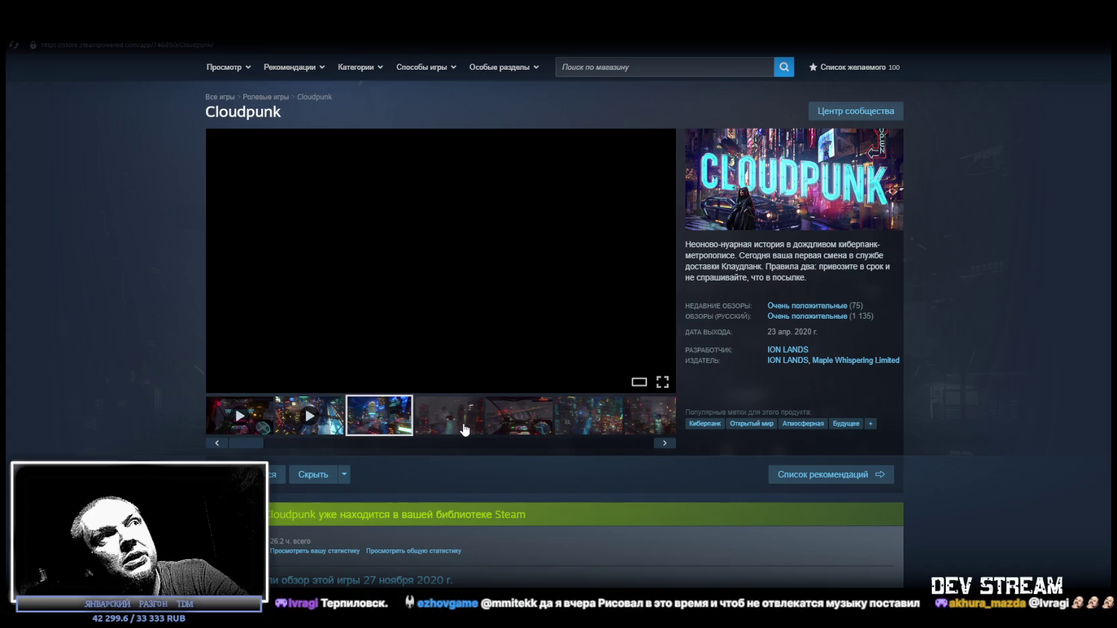
{"action": "left_click", "coordinate": [456, 426]}
{"action": "mouse_move", "coordinate": [147, 44]}
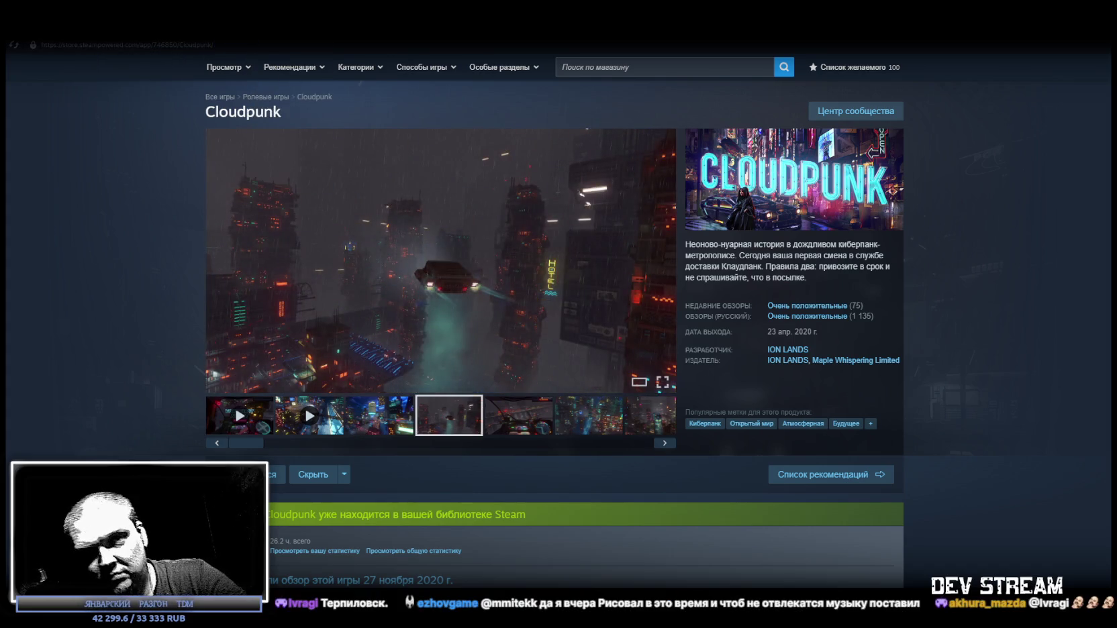
{"action": "left_click", "coordinate": [526, 421]}
{"action": "left_click", "coordinate": [594, 417]}
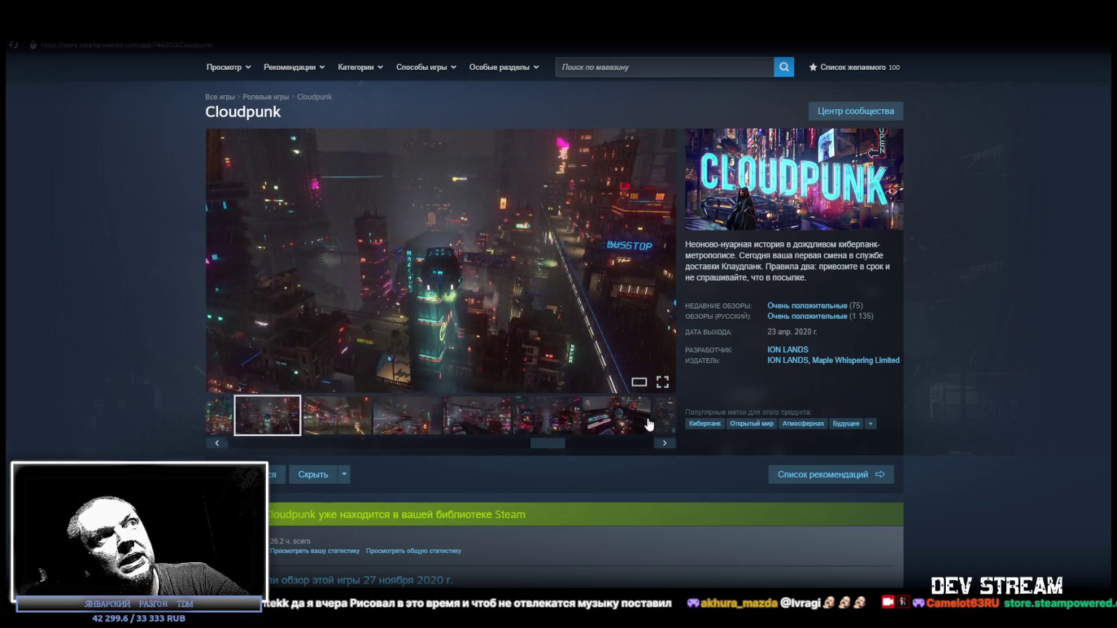
Step: Play the Cloudpunk trailer in full screen, then exit full screen
{"action": "left_click", "coordinate": [660, 419]}
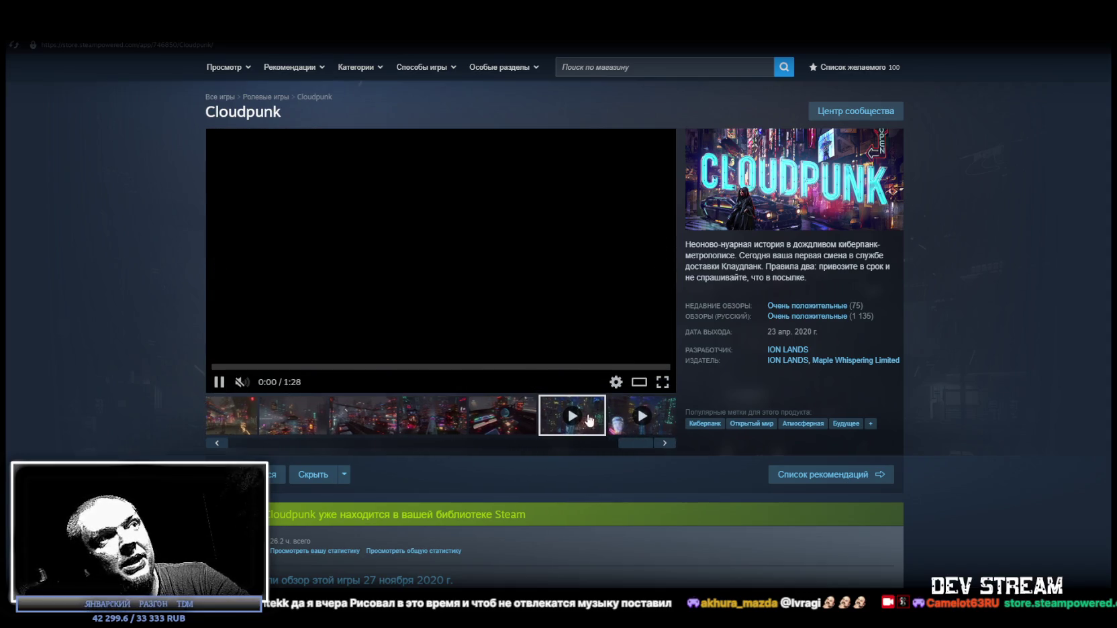
{"action": "left_click", "coordinate": [662, 382]}
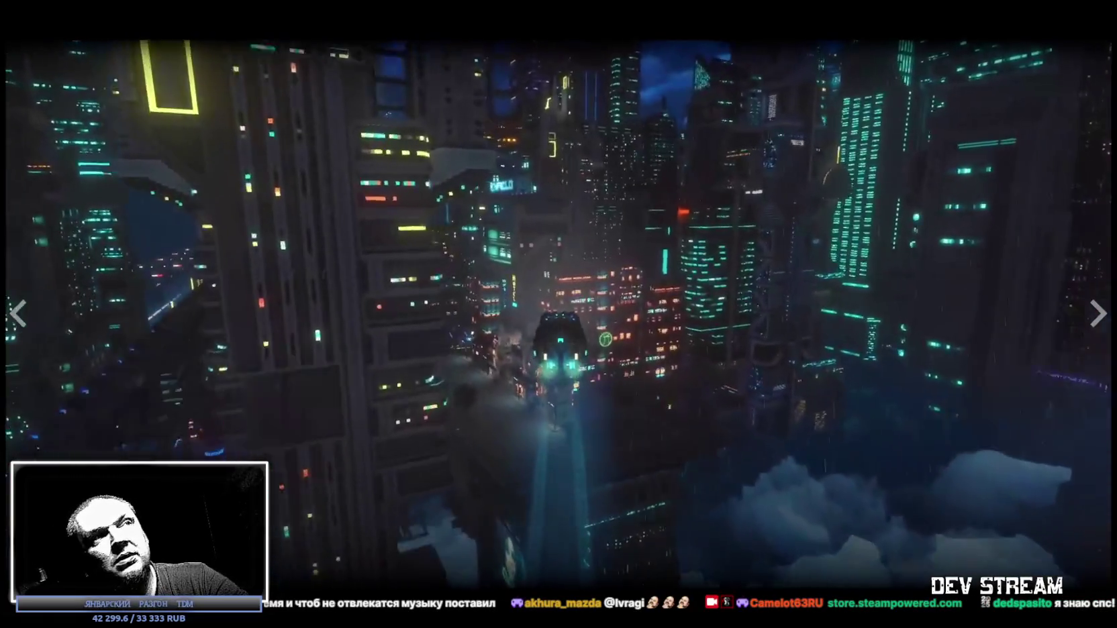
{"action": "key", "text": "Escape"}
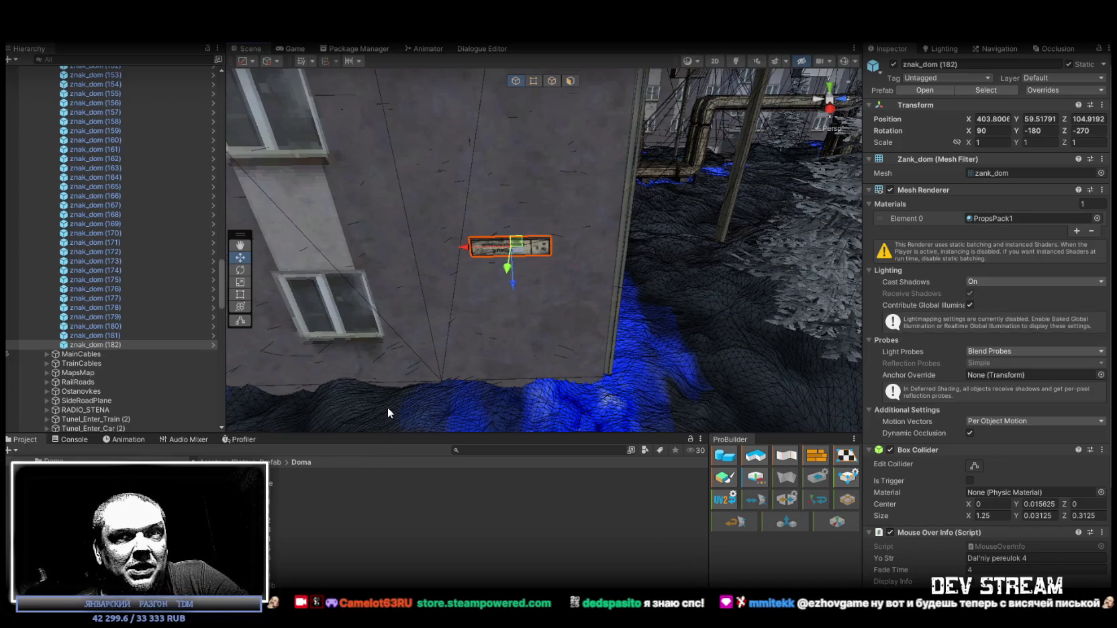
Step: Duplicate znak_dom (182) as (183) and push it flat onto the next wall at 429.86, 59.40, 94.20
{"action": "mouse_move", "coordinate": [491, 286]}
{"action": "left_mouse_down"}
{"action": "mouse_move", "coordinate": [506, 269]}
{"action": "mouse_move", "coordinate": [647, 280]}
{"action": "mouse_move", "coordinate": [323, 286]}
{"action": "mouse_move", "coordinate": [210, 243]}
{"action": "mouse_move", "coordinate": [102, 230]}
{"action": "mouse_move", "coordinate": [929, 273]}
{"action": "mouse_move", "coordinate": [986, 247]}
{"action": "mouse_move", "coordinate": [606, 270]}
{"action": "left_mouse_up"}
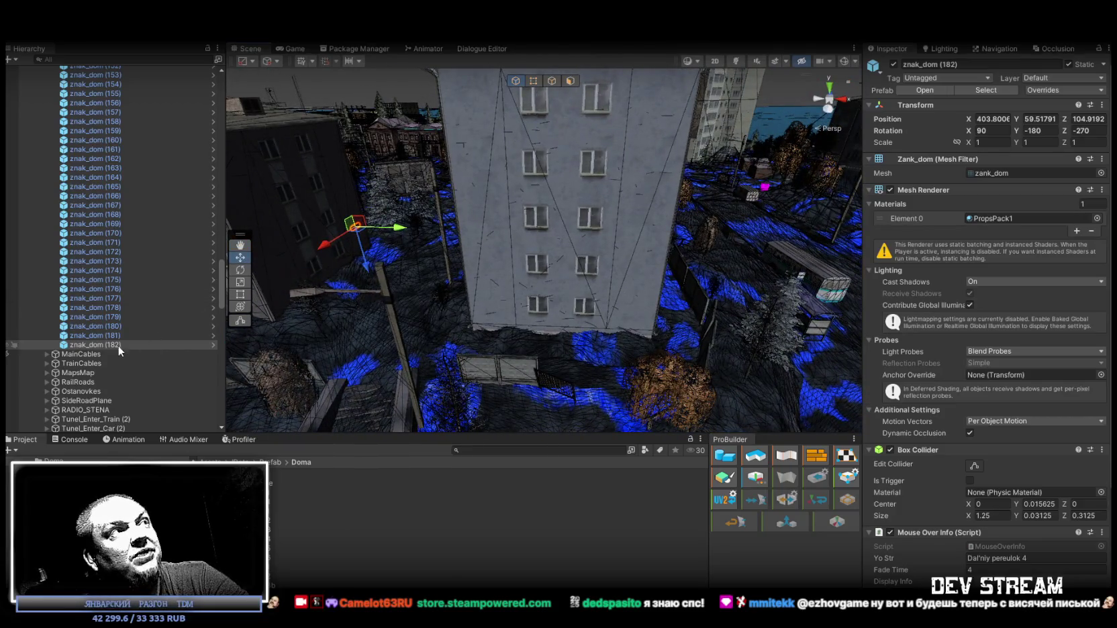
{"action": "key", "text": "ctrl+d"}
{"action": "mouse_move", "coordinate": [462, 282]}
{"action": "left_mouse_down"}
{"action": "mouse_move", "coordinate": [643, 319]}
{"action": "mouse_move", "coordinate": [668, 367]}
{"action": "mouse_move", "coordinate": [473, 277]}
{"action": "mouse_move", "coordinate": [691, 267]}
{"action": "mouse_move", "coordinate": [728, 279]}
{"action": "mouse_move", "coordinate": [690, 249]}
{"action": "mouse_move", "coordinate": [608, 267]}
{"action": "mouse_move", "coordinate": [413, 260]}
{"action": "left_mouse_up"}
{"action": "key", "text": "e"}
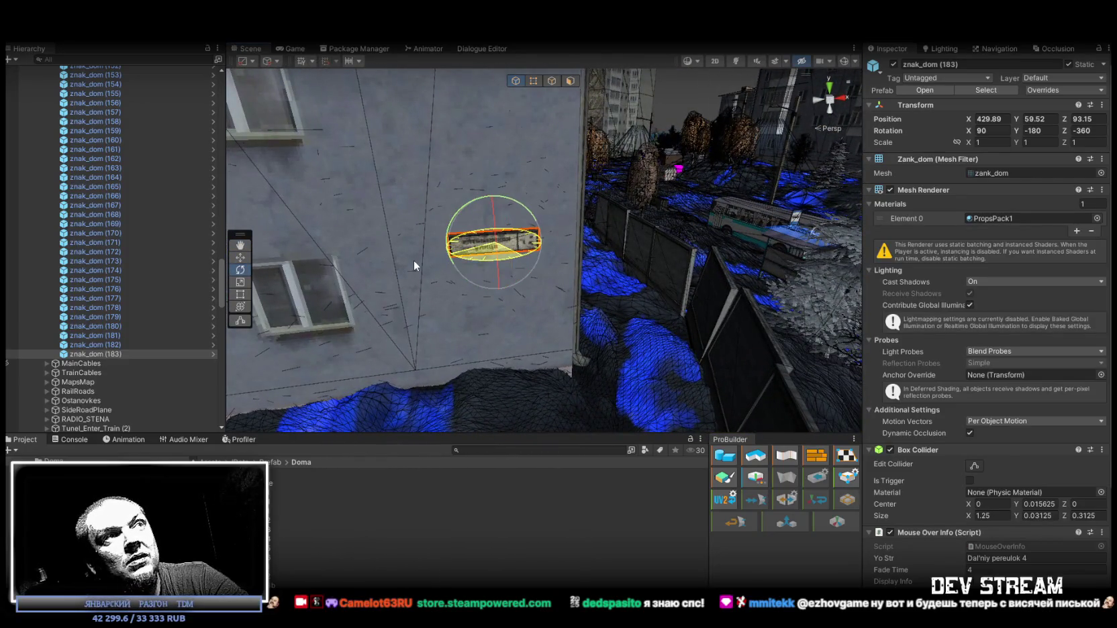
{"action": "key", "text": "w"}
{"action": "mouse_move", "coordinate": [495, 246]}
{"action": "left_mouse_down"}
{"action": "mouse_move", "coordinate": [497, 229]}
{"action": "mouse_move", "coordinate": [465, 271]}
{"action": "mouse_move", "coordinate": [688, 289]}
{"action": "mouse_move", "coordinate": [702, 305]}
{"action": "mouse_move", "coordinate": [827, 259]}
{"action": "mouse_move", "coordinate": [886, 265]}
{"action": "mouse_move", "coordinate": [849, 275]}
{"action": "left_mouse_up"}
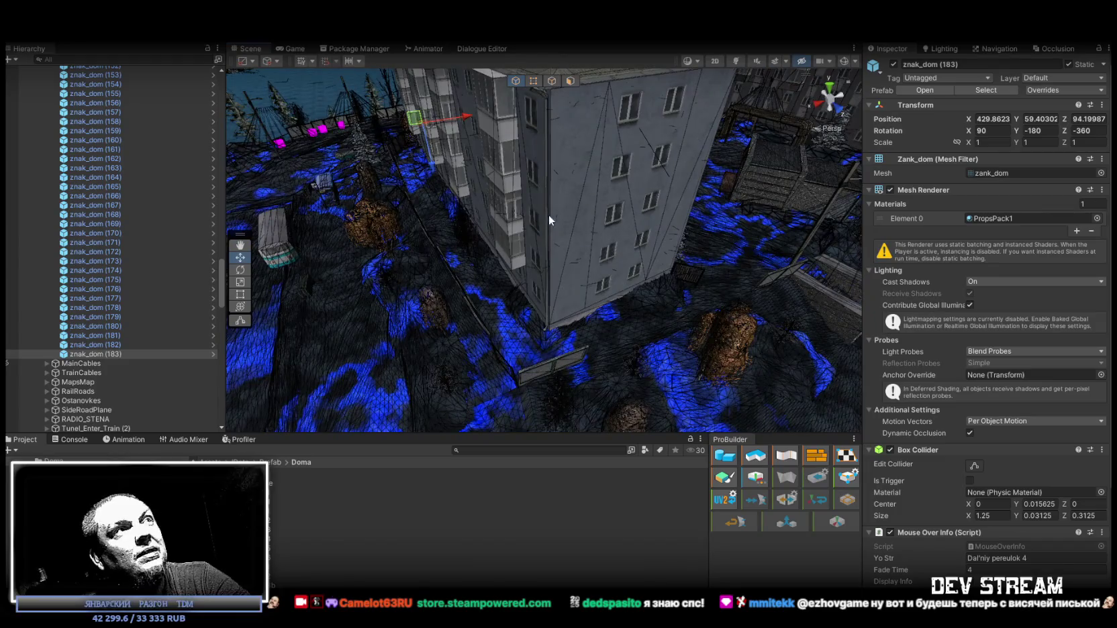
Step: Duplicate znak_dom (183) as (184), set Z rotation 180, and place it at 429.86, 59.42, 139.80
{"action": "key", "text": "ctrl+d"}
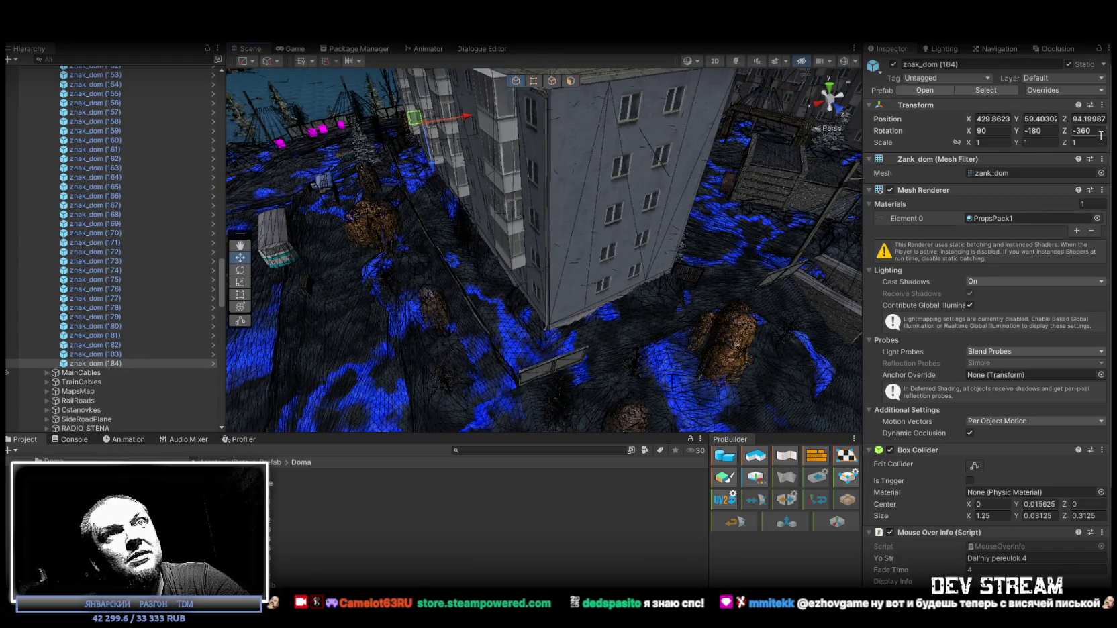
{"action": "type", "text": "0"}
{"action": "left_click_drag", "start_coordinate": [705, 235], "coordinate": [555, 192]}
{"action": "mouse_move", "coordinate": [437, 144]}
{"action": "left_mouse_down"}
{"action": "mouse_move", "coordinate": [578, 228]}
{"action": "mouse_move", "coordinate": [529, 219]}
{"action": "left_mouse_up"}
{"action": "type", "text": "180"}
{"action": "key", "text": "Return"}
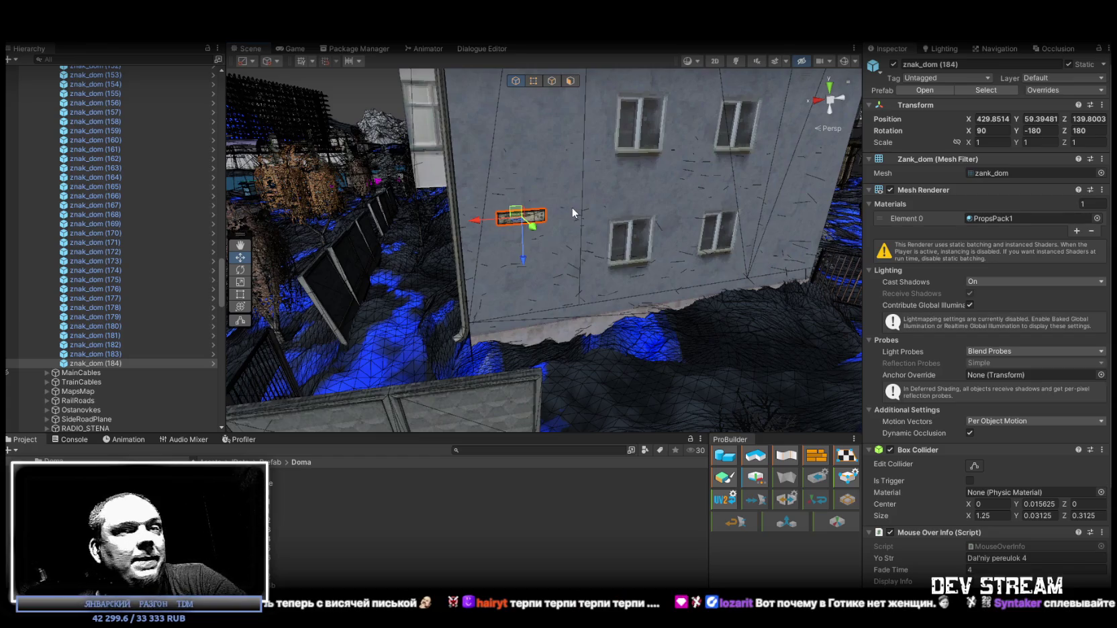
{"action": "mouse_move", "coordinate": [574, 231]}
{"action": "left_mouse_down"}
{"action": "mouse_move", "coordinate": [608, 261]}
{"action": "mouse_move", "coordinate": [599, 243]}
{"action": "mouse_move", "coordinate": [560, 268]}
{"action": "left_mouse_up"}
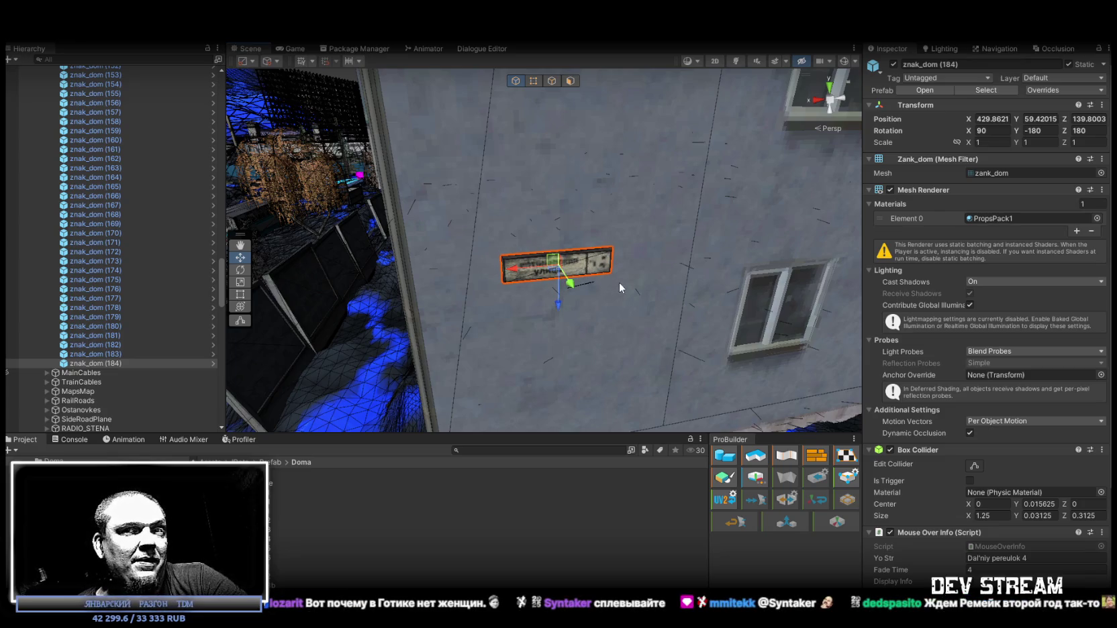
{"action": "scroll", "coordinate": [650, 353], "scroll_direction": "down", "scroll_amount": 10}
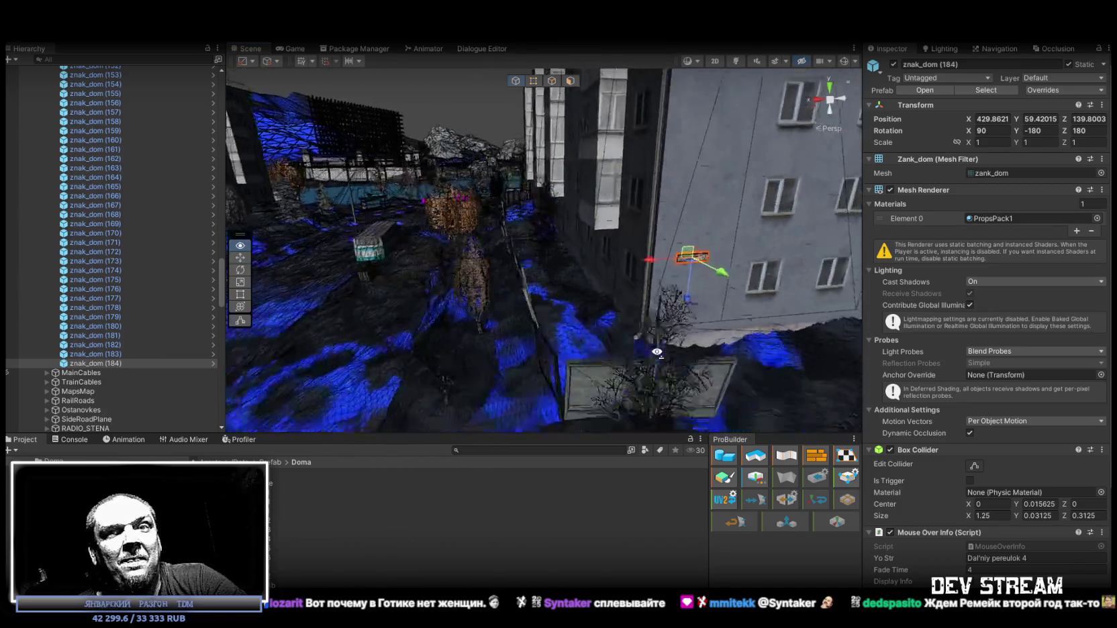
{"action": "mouse_move", "coordinate": [665, 345]}
{"action": "left_mouse_down"}
{"action": "mouse_move", "coordinate": [678, 334]}
{"action": "mouse_move", "coordinate": [503, 348]}
{"action": "mouse_move", "coordinate": [594, 354]}
{"action": "left_mouse_up"}
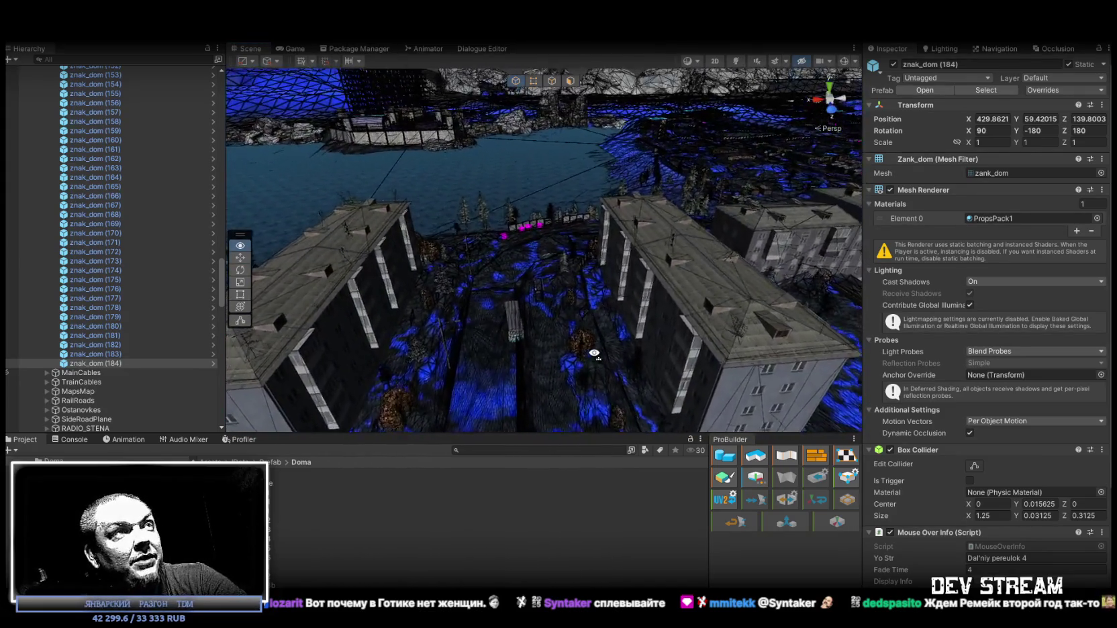
{"action": "scroll", "coordinate": [594, 353], "scroll_direction": "up", "scroll_amount": 5}
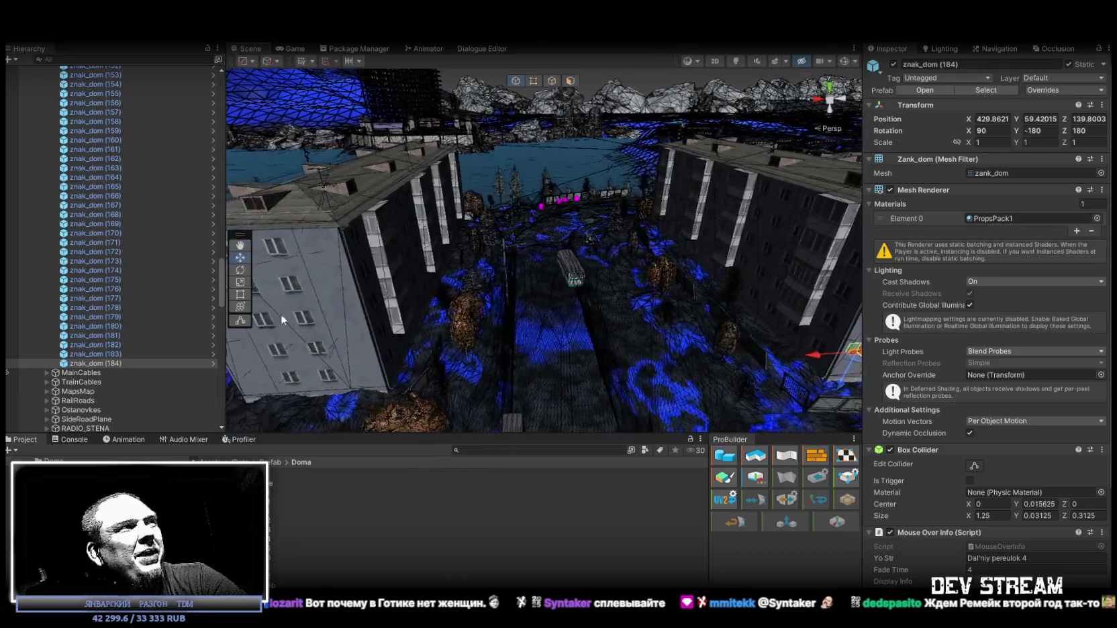
{"action": "left_click", "coordinate": [188, 353], "text": "ctrl"}
Step: Duplicate signs (183) and (184) into znak_dom (185) and (186) and lift them onto the house wall
{"action": "key", "text": "f"}
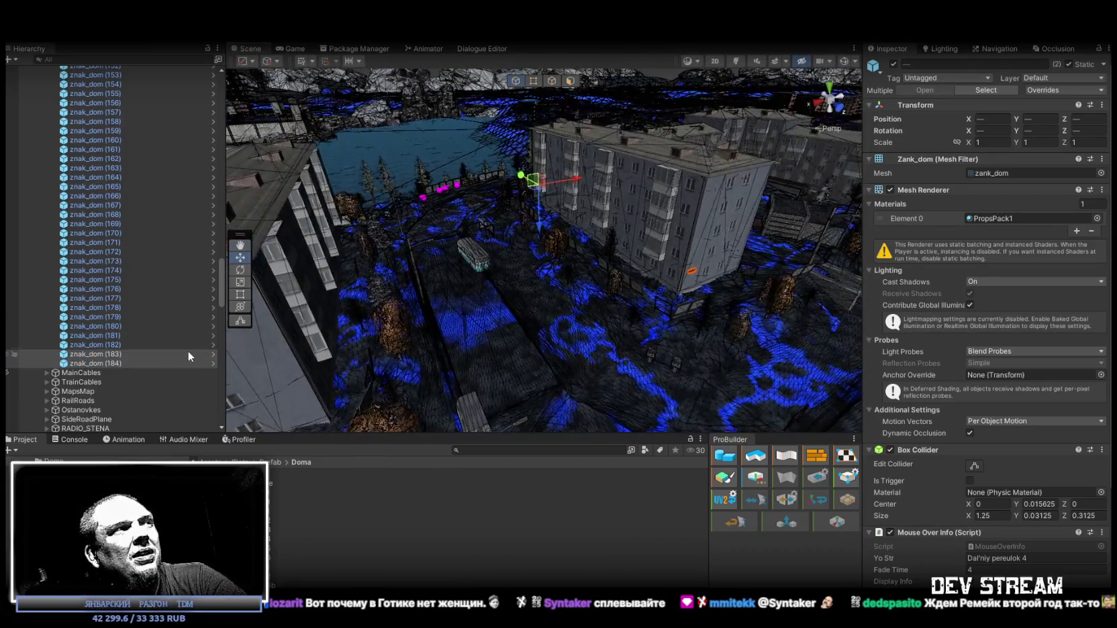
{"action": "key", "text": "ctrl+d"}
{"action": "mouse_move", "coordinate": [586, 324]}
{"action": "left_mouse_down"}
{"action": "mouse_move", "coordinate": [435, 347]}
{"action": "mouse_move", "coordinate": [571, 335]}
{"action": "mouse_move", "coordinate": [505, 329]}
{"action": "left_mouse_up"}
{"action": "left_click_drag", "start_coordinate": [604, 310], "coordinate": [578, 232]}
{"action": "scroll", "coordinate": [577, 232], "scroll_direction": "up", "scroll_amount": 5}
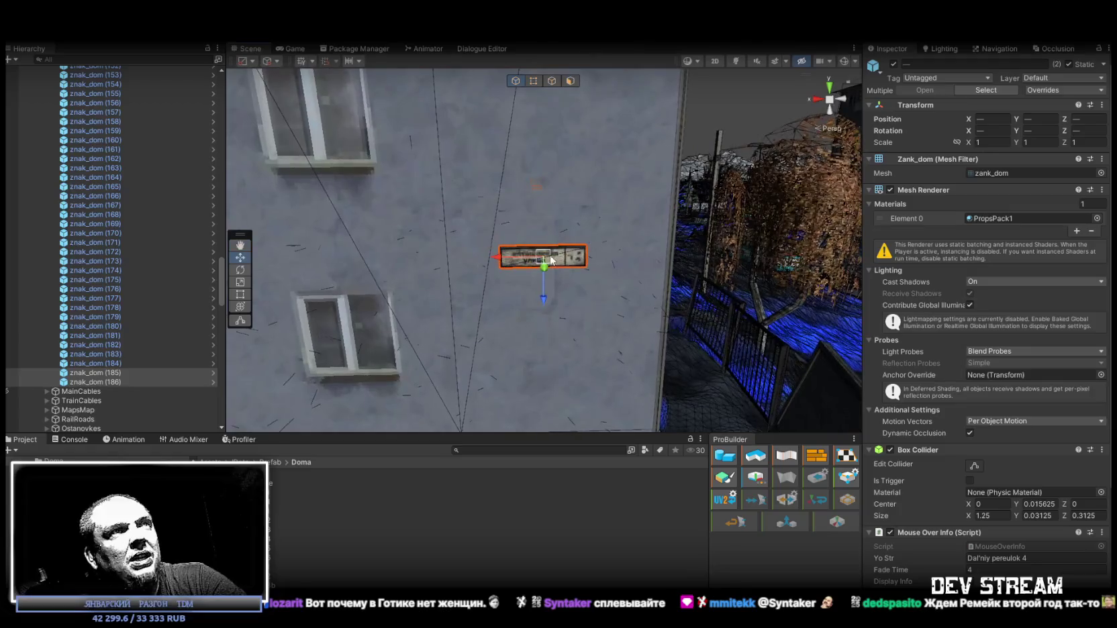
{"action": "mouse_move", "coordinate": [560, 309]}
{"action": "left_mouse_down"}
{"action": "mouse_move", "coordinate": [577, 280]}
{"action": "mouse_move", "coordinate": [124, 395]}
{"action": "mouse_move", "coordinate": [410, 233]}
{"action": "mouse_move", "coordinate": [581, 278]}
{"action": "left_mouse_up"}
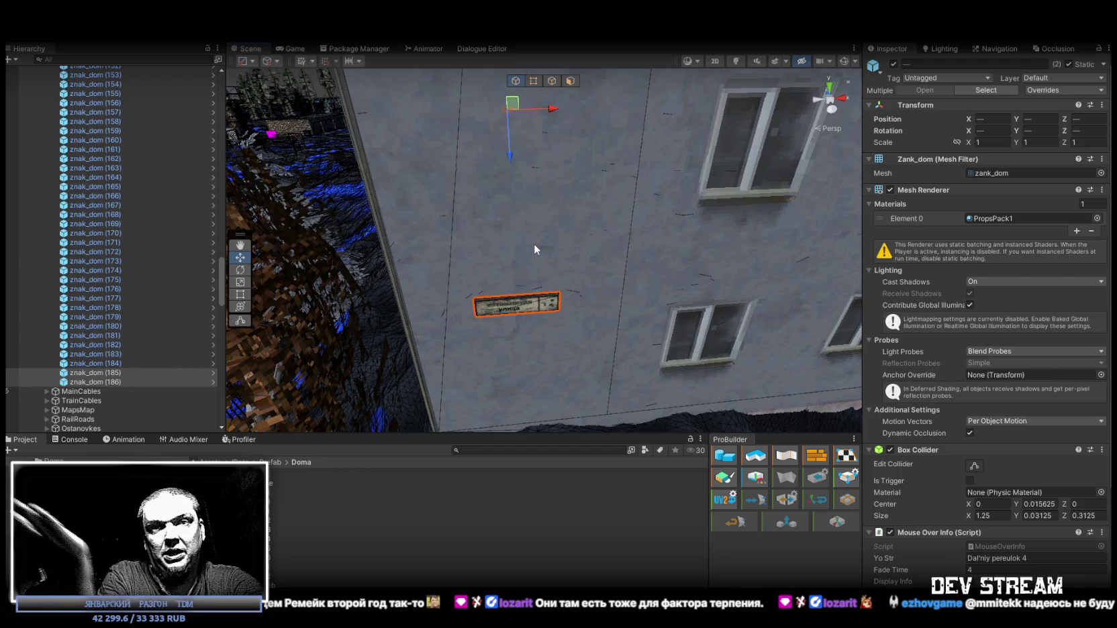
{"action": "mouse_move", "coordinate": [600, 237]}
{"action": "left_mouse_down"}
{"action": "mouse_move", "coordinate": [581, 256]}
{"action": "mouse_move", "coordinate": [591, 237]}
{"action": "mouse_move", "coordinate": [576, 303]}
{"action": "left_mouse_up"}
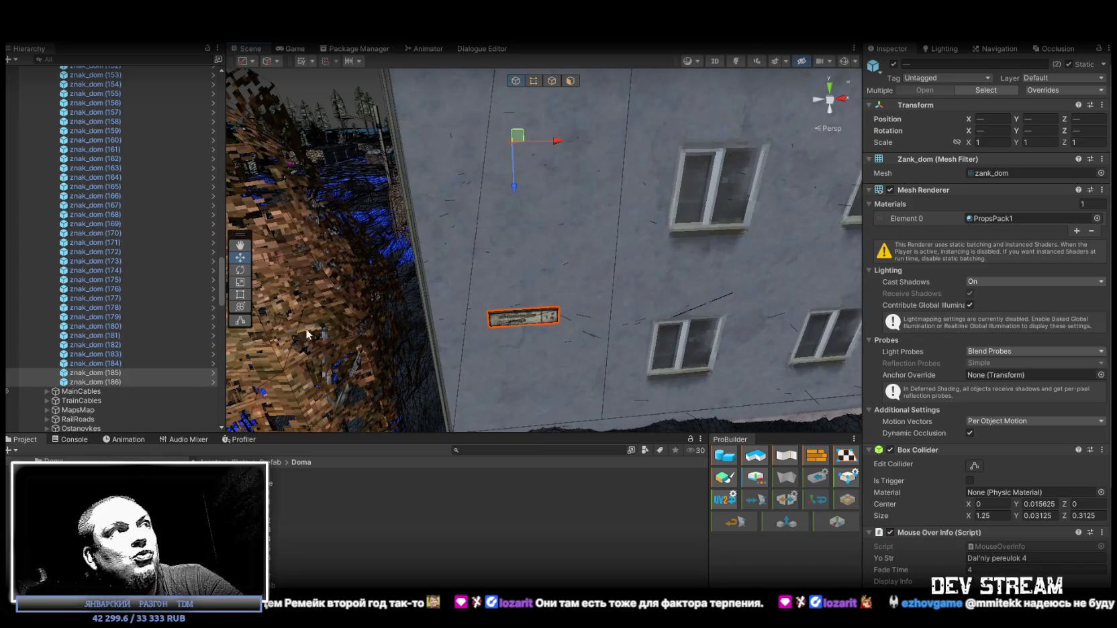
{"action": "left_click", "coordinate": [98, 373], "text": "shift"}
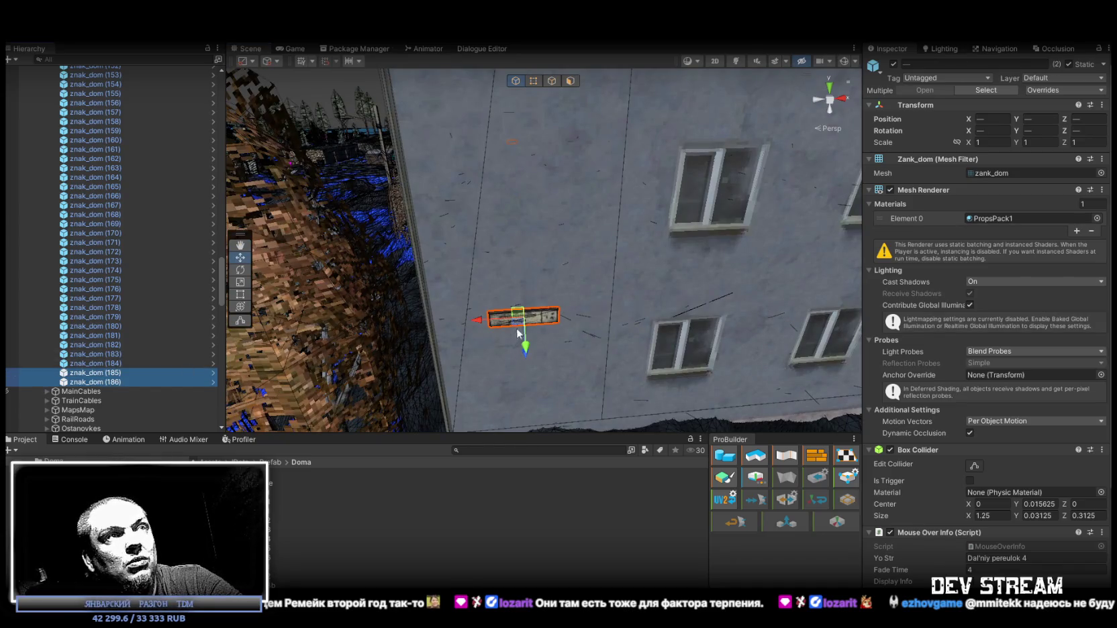
{"action": "left_click_drag", "start_coordinate": [525, 321], "coordinate": [525, 316]}
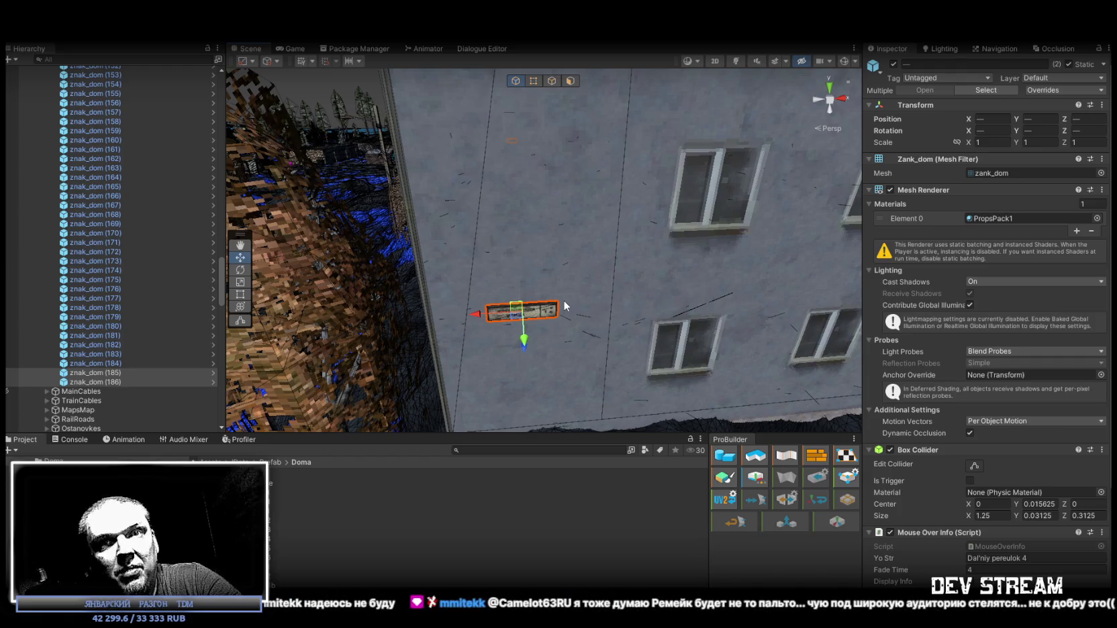
{"action": "mouse_move", "coordinate": [541, 339]}
{"action": "left_mouse_down"}
{"action": "mouse_move", "coordinate": [547, 298]}
{"action": "mouse_move", "coordinate": [499, 387]}
{"action": "mouse_move", "coordinate": [348, 446]}
{"action": "mouse_move", "coordinate": [436, 379]}
{"action": "mouse_move", "coordinate": [481, 324]}
{"action": "mouse_move", "coordinate": [488, 333]}
{"action": "left_mouse_up"}
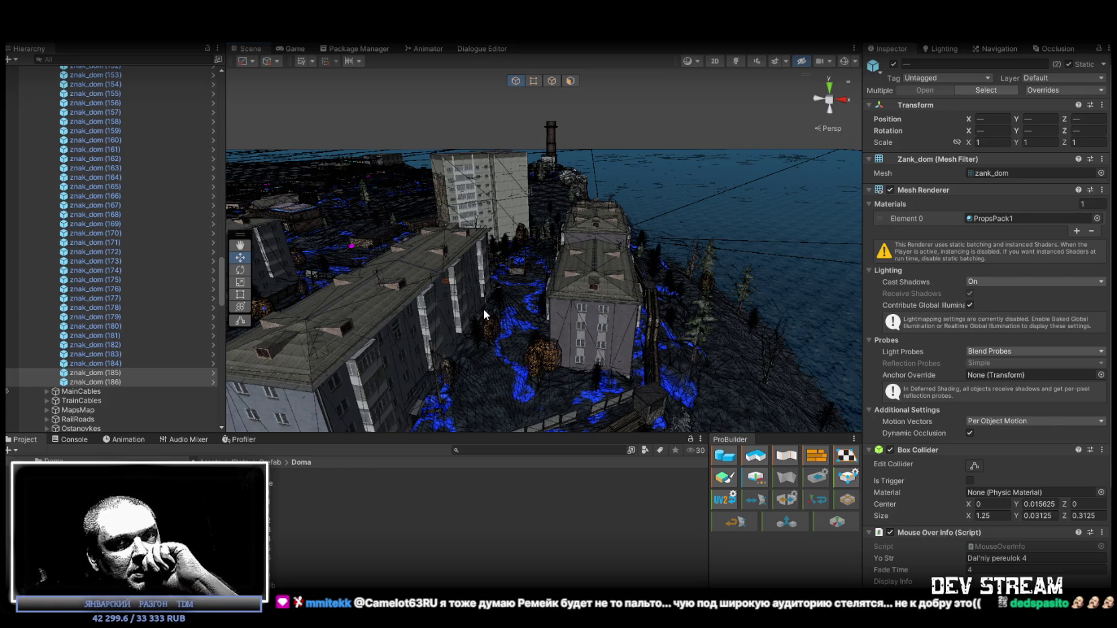
{"action": "left_click_drag", "start_coordinate": [483, 308], "coordinate": [451, 308]}
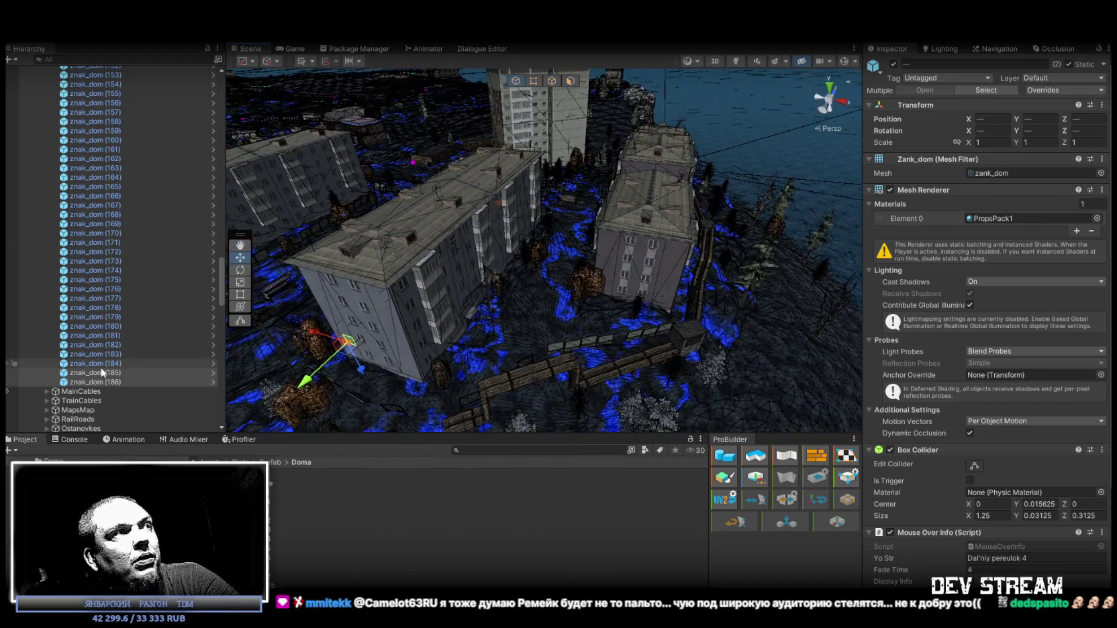
Step: Duplicate the two signs into znak_dom (187) and (188) beside the right building, selecting (187)
{"action": "key", "text": "ctrl+d"}
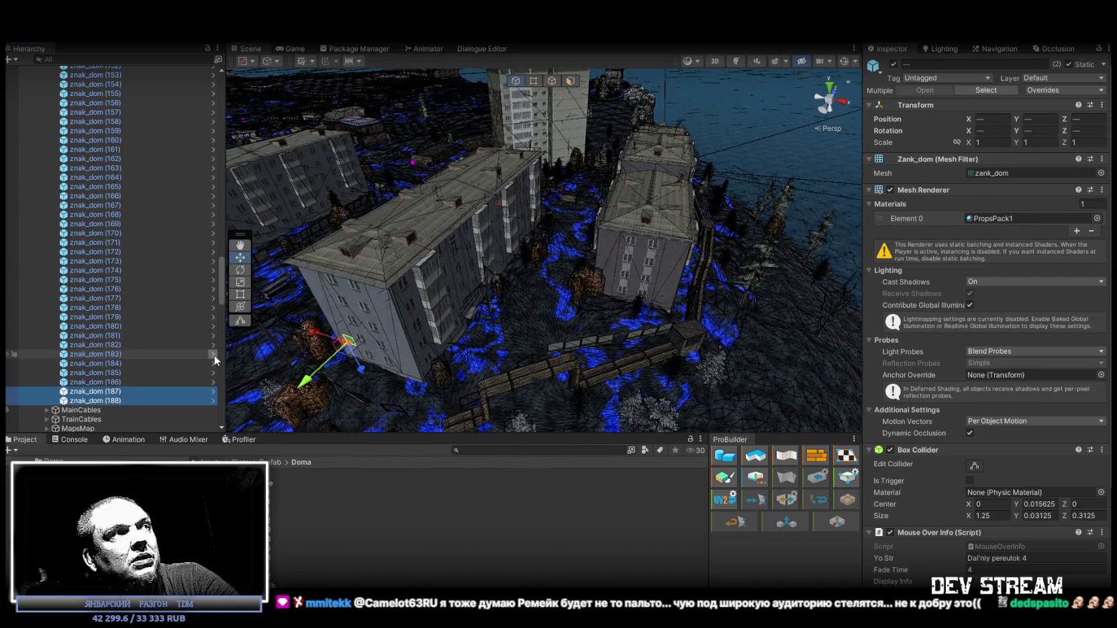
{"action": "mouse_move", "coordinate": [346, 349]}
{"action": "left_mouse_down"}
{"action": "mouse_move", "coordinate": [611, 330]}
{"action": "mouse_move", "coordinate": [608, 287]}
{"action": "mouse_move", "coordinate": [589, 273]}
{"action": "mouse_move", "coordinate": [686, 295]}
{"action": "mouse_move", "coordinate": [594, 349]}
{"action": "mouse_move", "coordinate": [608, 322]}
{"action": "mouse_move", "coordinate": [563, 336]}
{"action": "left_mouse_up"}
{"action": "left_click", "coordinate": [105, 401]}
{"action": "left_click", "coordinate": [100, 392]}
{"action": "mouse_move", "coordinate": [604, 376]}
{"action": "left_mouse_down"}
{"action": "mouse_move", "coordinate": [607, 358]}
{"action": "mouse_move", "coordinate": [541, 347]}
{"action": "mouse_move", "coordinate": [528, 307]}
{"action": "mouse_move", "coordinate": [504, 286]}
{"action": "left_mouse_up"}
Step: Position znak_dom (187) on its wall at 503.60, 59.71, 119.55 and rotate it to Z -450
{"action": "key", "text": "e"}
{"action": "key", "text": "w"}
{"action": "mouse_move", "coordinate": [509, 230]}
{"action": "left_mouse_down"}
{"action": "mouse_move", "coordinate": [602, 199]}
{"action": "mouse_move", "coordinate": [628, 210]}
{"action": "mouse_move", "coordinate": [513, 206]}
{"action": "mouse_move", "coordinate": [504, 232]}
{"action": "left_mouse_up"}
{"action": "mouse_move", "coordinate": [503, 231]}
{"action": "left_mouse_down"}
{"action": "mouse_move", "coordinate": [757, 227]}
{"action": "mouse_move", "coordinate": [502, 231]}
{"action": "mouse_move", "coordinate": [502, 220]}
{"action": "left_mouse_up"}
{"action": "key", "text": "e"}
{"action": "left_click_drag", "start_coordinate": [576, 221], "coordinate": [462, 219]}
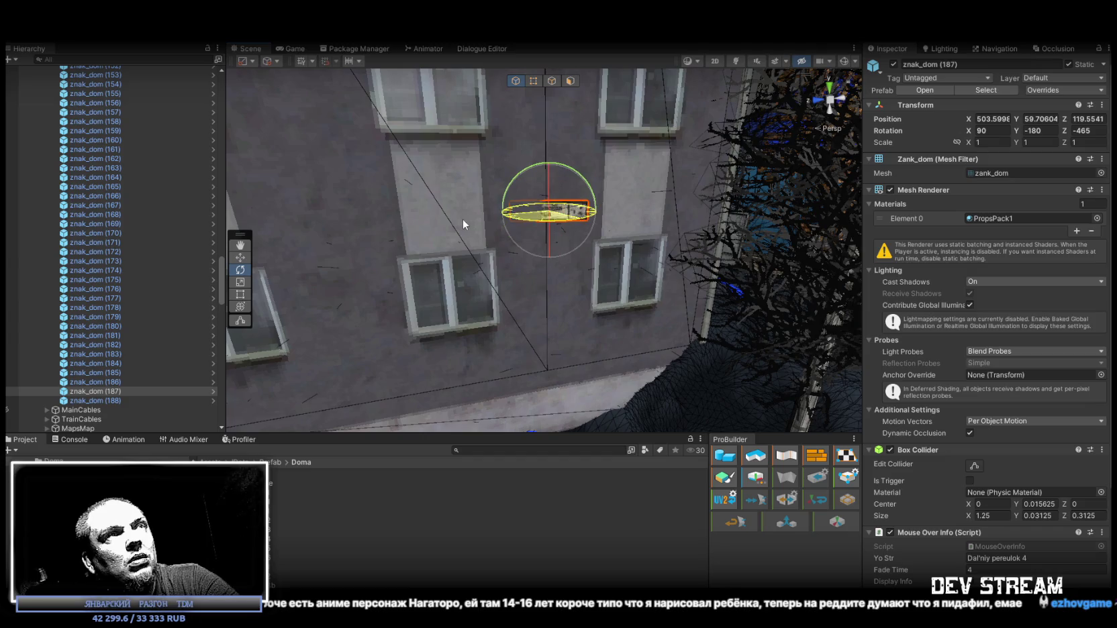
Step: Move znak_dom (188) onto the building facade and rotate it to 270 flat against the wall
{"action": "left_click", "coordinate": [104, 400]}
{"action": "key", "text": "f"}
{"action": "mouse_move", "coordinate": [298, 327]}
{"action": "left_mouse_down"}
{"action": "mouse_move", "coordinate": [319, 304]}
{"action": "mouse_move", "coordinate": [369, 304]}
{"action": "mouse_move", "coordinate": [461, 327]}
{"action": "mouse_move", "coordinate": [336, 328]}
{"action": "mouse_move", "coordinate": [210, 359]}
{"action": "mouse_move", "coordinate": [401, 374]}
{"action": "mouse_move", "coordinate": [494, 345]}
{"action": "mouse_move", "coordinate": [446, 318]}
{"action": "left_mouse_up"}
{"action": "key", "text": "w"}
{"action": "mouse_move", "coordinate": [631, 253]}
{"action": "left_mouse_down"}
{"action": "mouse_move", "coordinate": [584, 252]}
{"action": "mouse_move", "coordinate": [367, 331]}
{"action": "mouse_move", "coordinate": [414, 318]}
{"action": "left_mouse_up"}
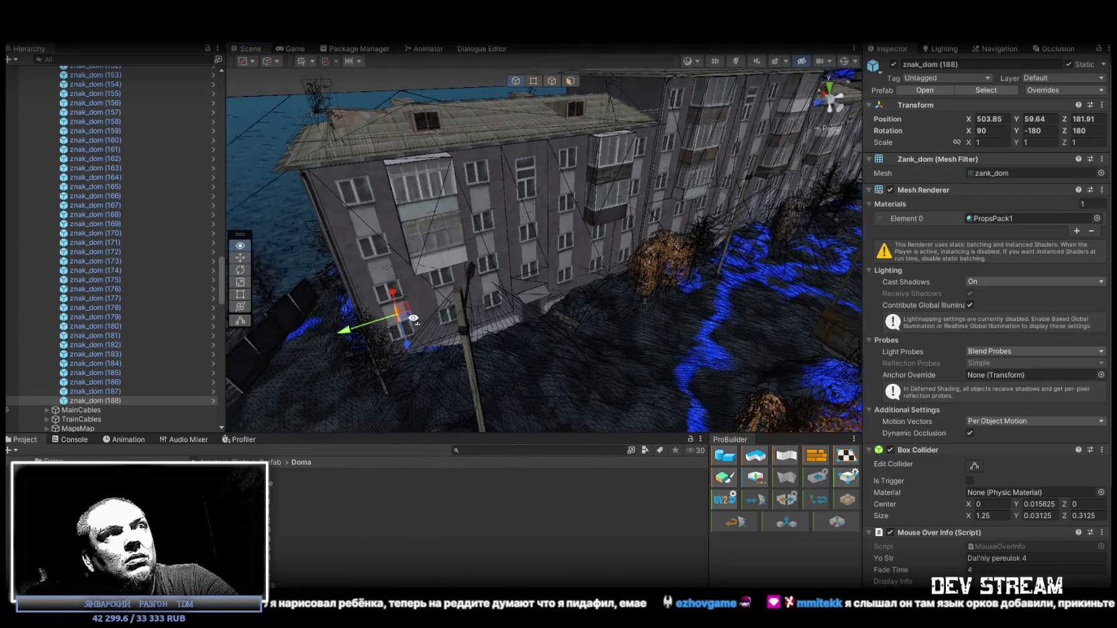
{"action": "key", "text": "f"}
{"action": "key", "text": "e"}
{"action": "mouse_move", "coordinate": [530, 267]}
{"action": "left_mouse_down"}
{"action": "mouse_move", "coordinate": [650, 239]}
{"action": "mouse_move", "coordinate": [569, 264]}
{"action": "mouse_move", "coordinate": [566, 235]}
{"action": "mouse_move", "coordinate": [525, 306]}
{"action": "mouse_move", "coordinate": [508, 307]}
{"action": "mouse_move", "coordinate": [661, 309]}
{"action": "left_mouse_up"}
{"action": "key", "text": "w"}
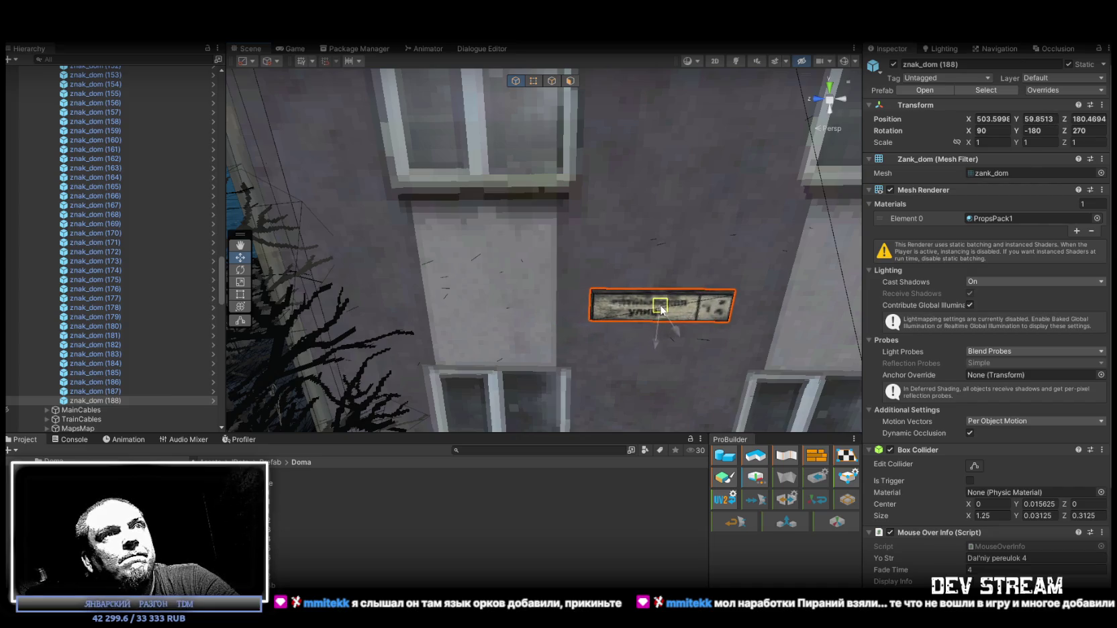
Step: Reselect znak_dom (187) and frame it to check its placement on the wall
{"action": "left_click", "coordinate": [115, 392]}
{"action": "key", "text": "f"}
{"action": "scroll", "coordinate": [518, 282], "scroll_direction": "down", "scroll_amount": 5}
{"action": "left_click_drag", "start_coordinate": [519, 282], "coordinate": [585, 260]}
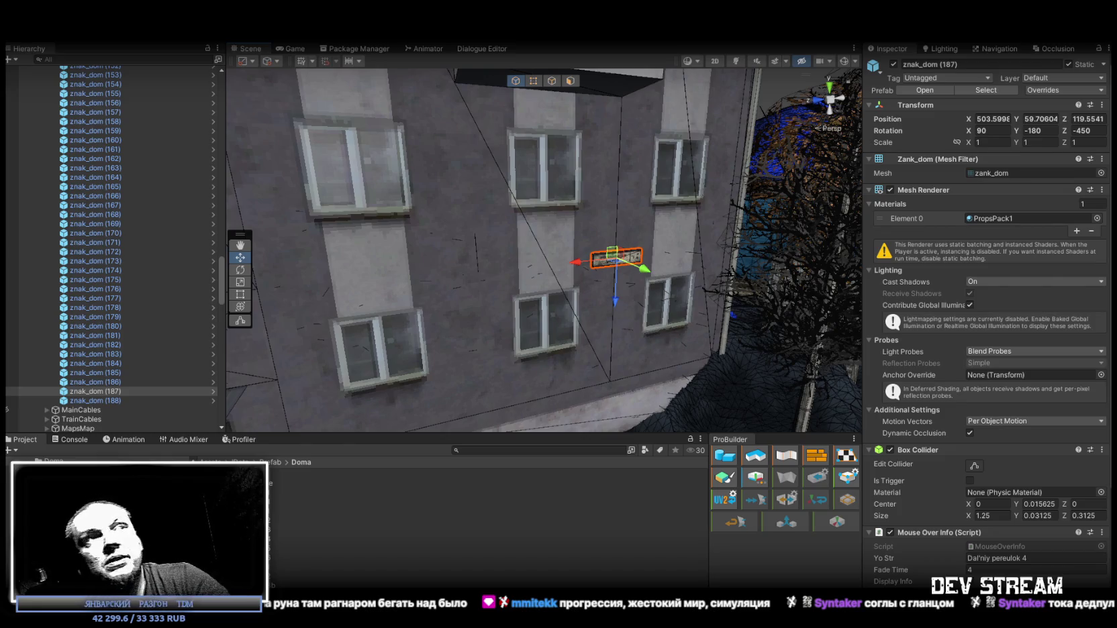
{"action": "mouse_move", "coordinate": [425, 216]}
{"action": "left_mouse_down"}
{"action": "mouse_move", "coordinate": [568, 244]}
{"action": "mouse_move", "coordinate": [255, 262]}
{"action": "mouse_move", "coordinate": [324, 292]}
{"action": "mouse_move", "coordinate": [541, 306]}
{"action": "left_mouse_up"}
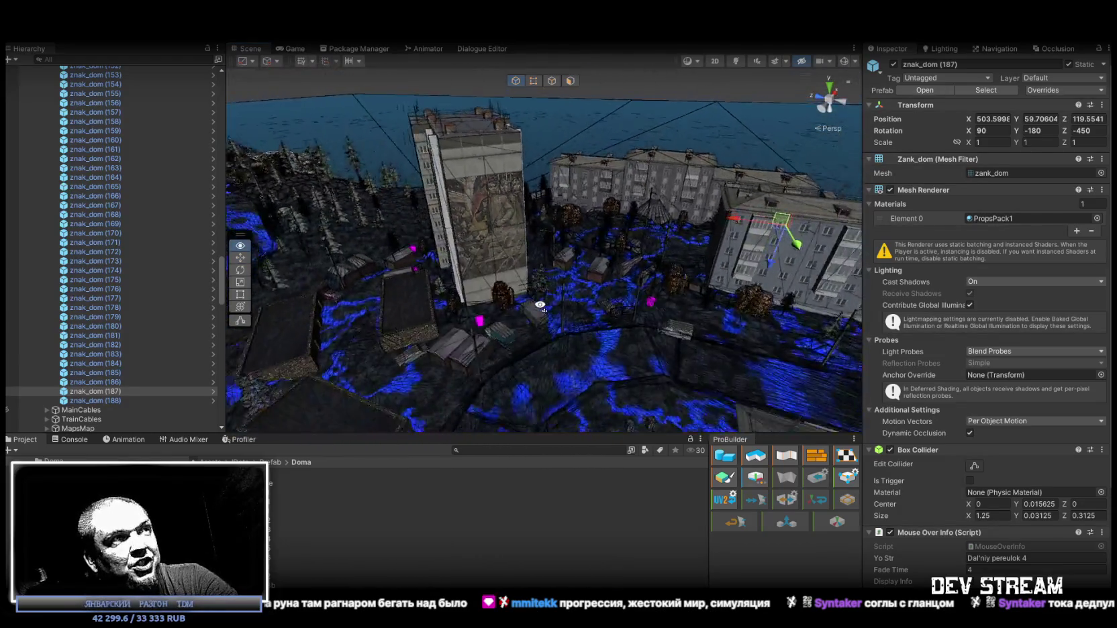
Step: Copy znak_dom (187) as (189), place it at 459.94, 56.67, 173.09, and rotate to Z -406.425
{"action": "scroll", "coordinate": [541, 305], "scroll_direction": "up", "scroll_amount": 6}
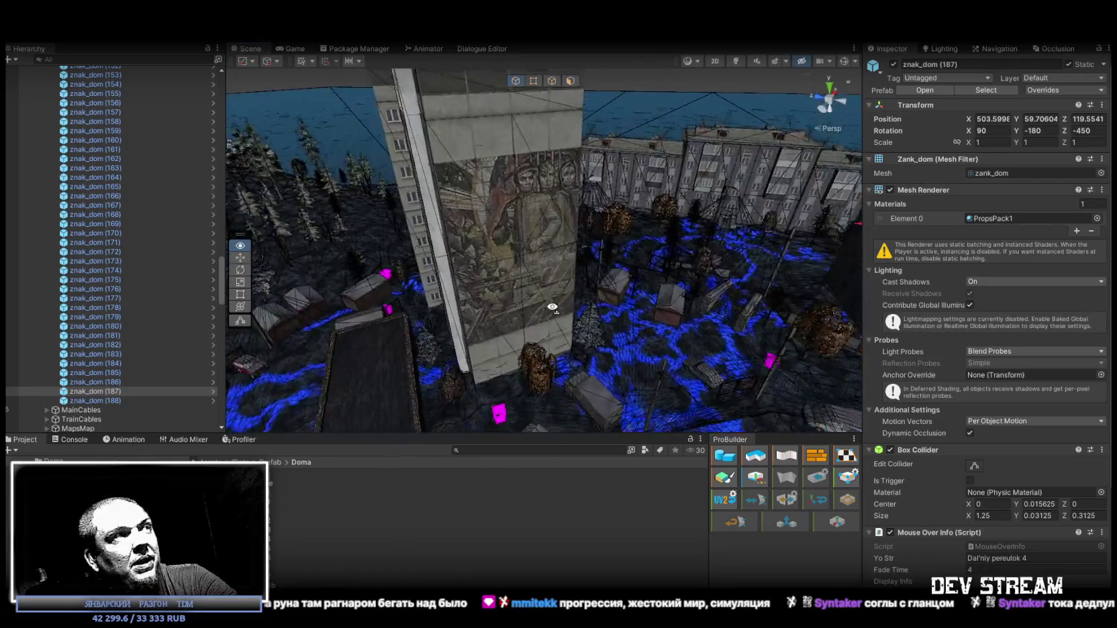
{"action": "left_click_drag", "start_coordinate": [551, 307], "coordinate": [187, 311]}
{"action": "left_click", "coordinate": [119, 392]}
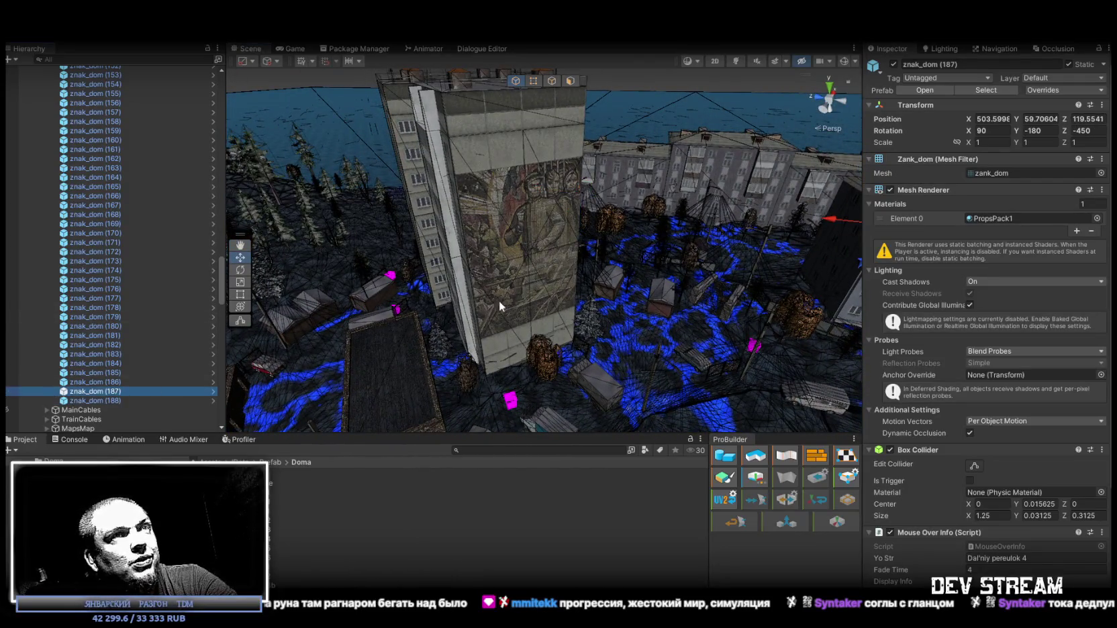
{"action": "left_click_drag", "start_coordinate": [488, 308], "coordinate": [470, 315]}
{"action": "key", "text": "ctrl+d"}
{"action": "mouse_move", "coordinate": [721, 238]}
{"action": "left_mouse_down"}
{"action": "mouse_move", "coordinate": [648, 247]}
{"action": "mouse_move", "coordinate": [449, 390]}
{"action": "mouse_move", "coordinate": [463, 349]}
{"action": "mouse_move", "coordinate": [543, 329]}
{"action": "mouse_move", "coordinate": [436, 295]}
{"action": "mouse_move", "coordinate": [339, 317]}
{"action": "mouse_move", "coordinate": [451, 233]}
{"action": "mouse_move", "coordinate": [447, 221]}
{"action": "mouse_move", "coordinate": [535, 207]}
{"action": "mouse_move", "coordinate": [503, 220]}
{"action": "mouse_move", "coordinate": [451, 204]}
{"action": "mouse_move", "coordinate": [521, 302]}
{"action": "mouse_move", "coordinate": [624, 290]}
{"action": "mouse_move", "coordinate": [613, 290]}
{"action": "left_mouse_up"}
{"action": "key", "text": "e"}
{"action": "key", "text": "w"}
{"action": "key", "text": "e"}
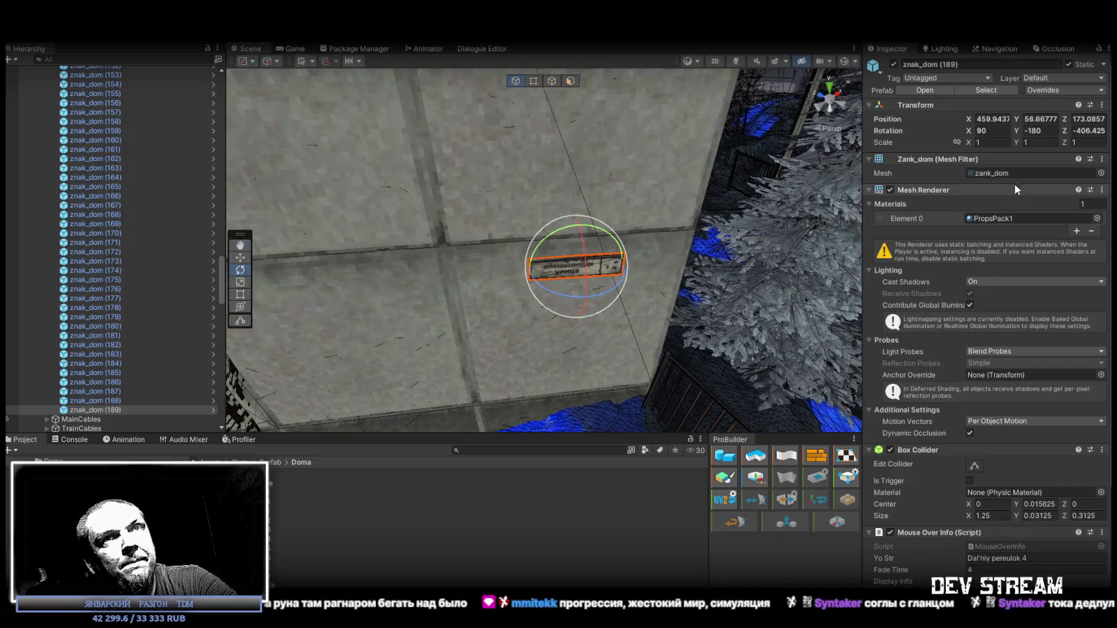
Step: Set sign znak_dom (189) to a Z rotation of -405 and nudge it on the wall
{"action": "left_click", "coordinate": [1089, 131]}
{"action": "type", "text": "5"}
{"action": "key", "text": "Return"}
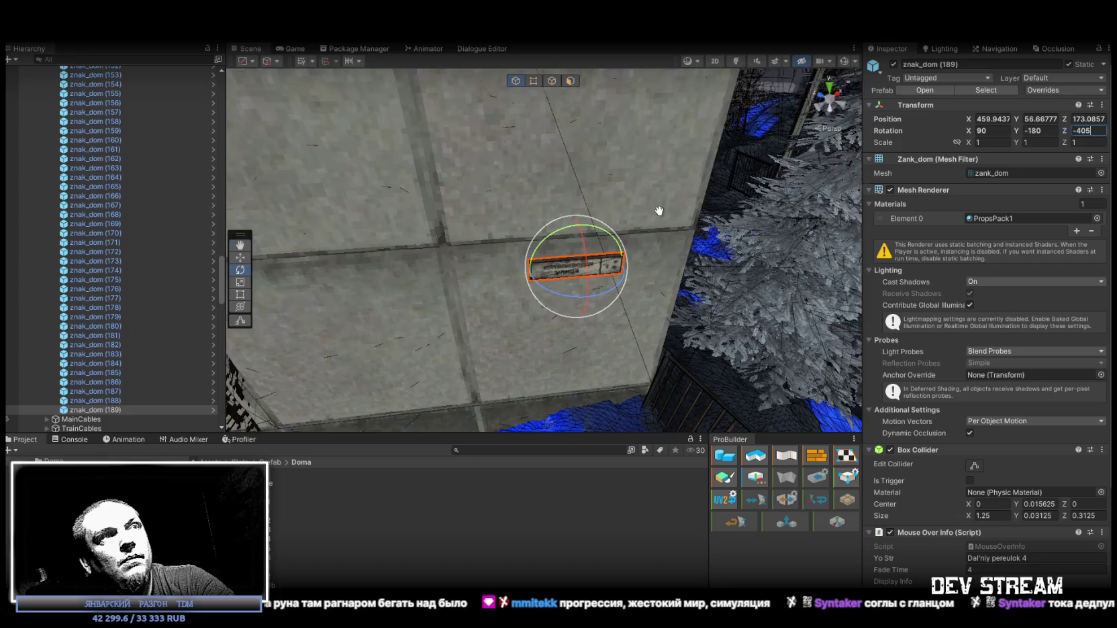
{"action": "key", "text": "w"}
{"action": "mouse_move", "coordinate": [563, 242]}
{"action": "left_mouse_down"}
{"action": "mouse_move", "coordinate": [564, 230]}
{"action": "mouse_move", "coordinate": [558, 248]}
{"action": "mouse_move", "coordinate": [674, 174]}
{"action": "mouse_move", "coordinate": [387, 249]}
{"action": "mouse_move", "coordinate": [580, 240]}
{"action": "mouse_move", "coordinate": [443, 209]}
{"action": "mouse_move", "coordinate": [336, 216]}
{"action": "left_mouse_up"}
Step: Duplicate it as znak_dom (190), move it toward the building corner, and rotate it to -315
{"action": "key", "text": "ctrl+d"}
{"action": "mouse_move", "coordinate": [403, 245]}
{"action": "left_mouse_down"}
{"action": "mouse_move", "coordinate": [659, 331]}
{"action": "mouse_move", "coordinate": [699, 290]}
{"action": "mouse_move", "coordinate": [686, 293]}
{"action": "left_mouse_up"}
{"action": "key", "text": "e"}
{"action": "left_click_drag", "start_coordinate": [554, 306], "coordinate": [688, 319]}
{"action": "key", "text": "w"}
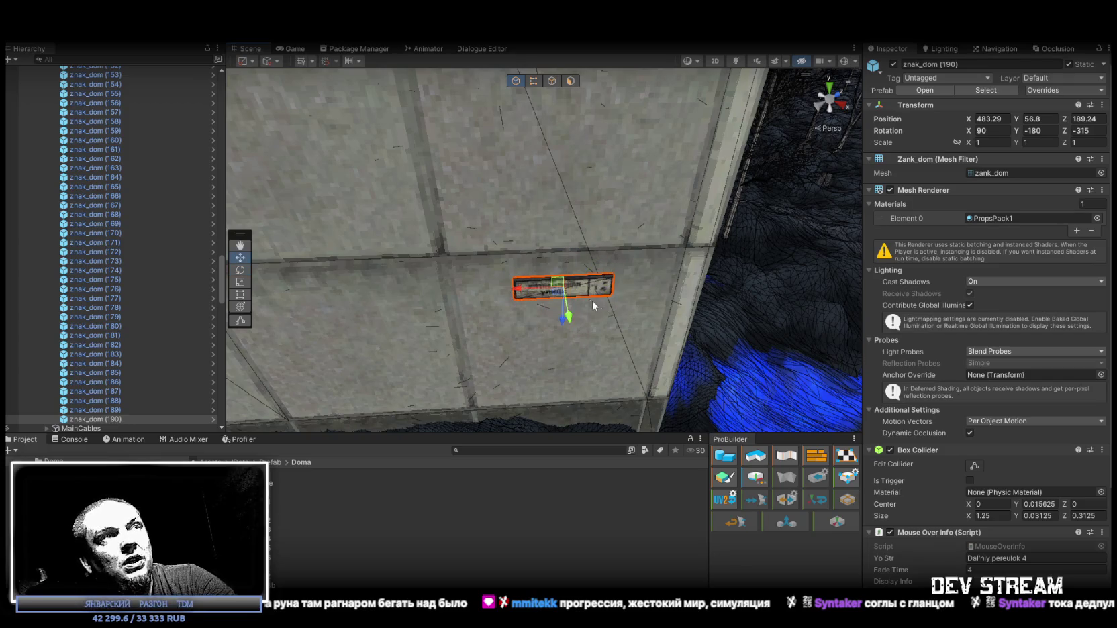
{"action": "left_click_drag", "start_coordinate": [564, 288], "coordinate": [578, 279]}
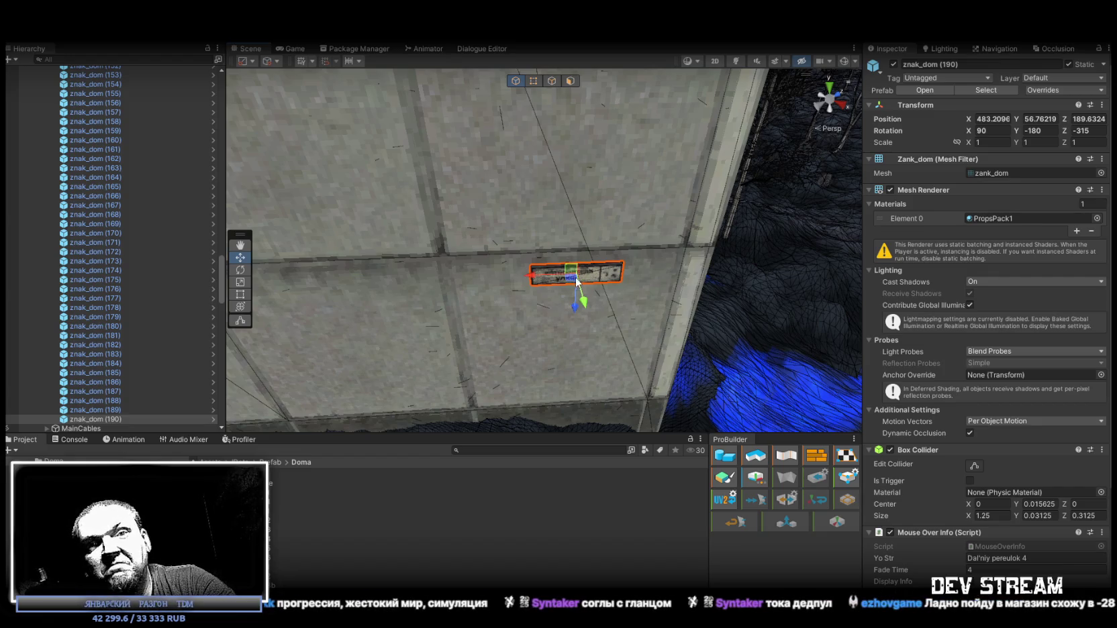
{"action": "mouse_move", "coordinate": [590, 283]}
{"action": "left_mouse_down"}
{"action": "mouse_move", "coordinate": [514, 274]}
{"action": "mouse_move", "coordinate": [570, 252]}
{"action": "mouse_move", "coordinate": [661, 254]}
{"action": "left_mouse_up"}
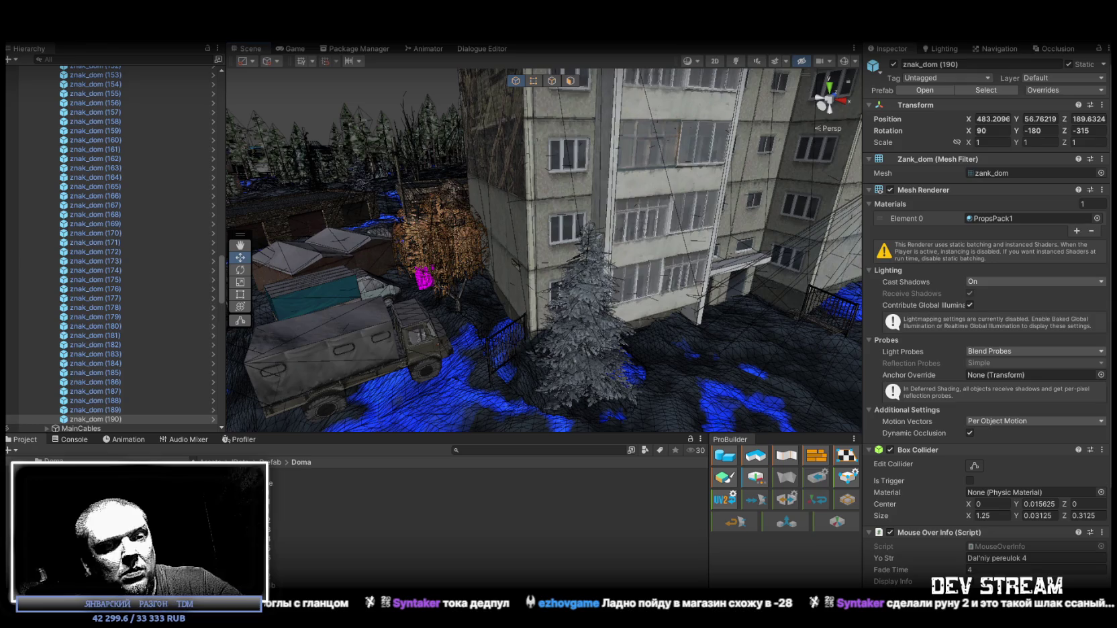
Step: In Steam, open the achievements list for Tell Some Story: Foz
{"action": "key", "text": "alt+Tab"}
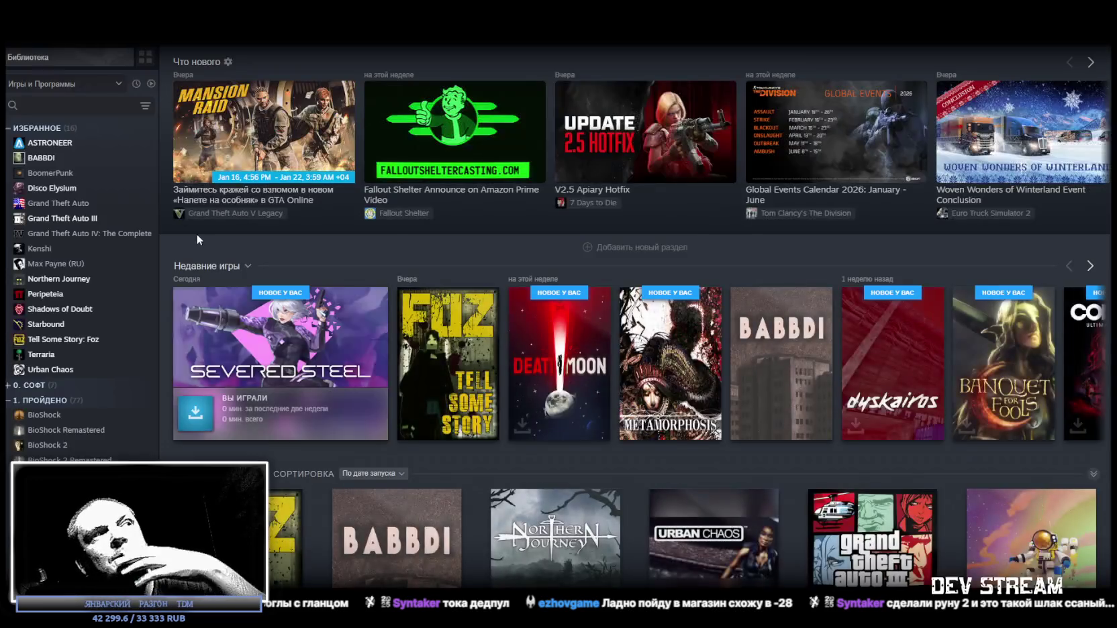
{"action": "left_click", "coordinate": [449, 363]}
{"action": "scroll", "coordinate": [438, 405], "scroll_direction": "down", "scroll_amount": 2}
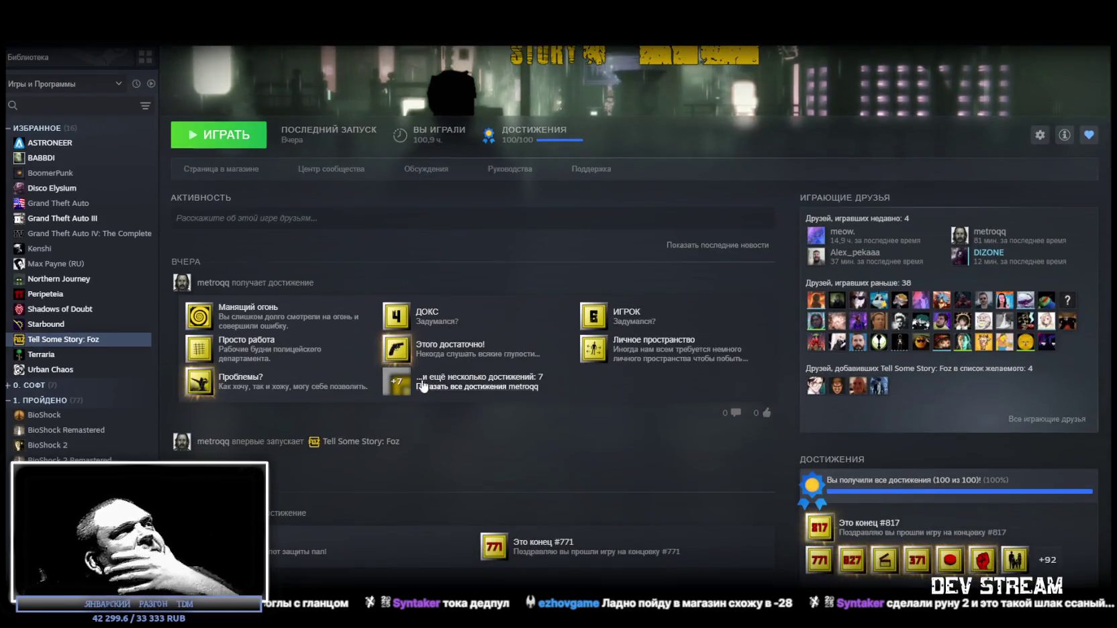
{"action": "left_click", "coordinate": [457, 385]}
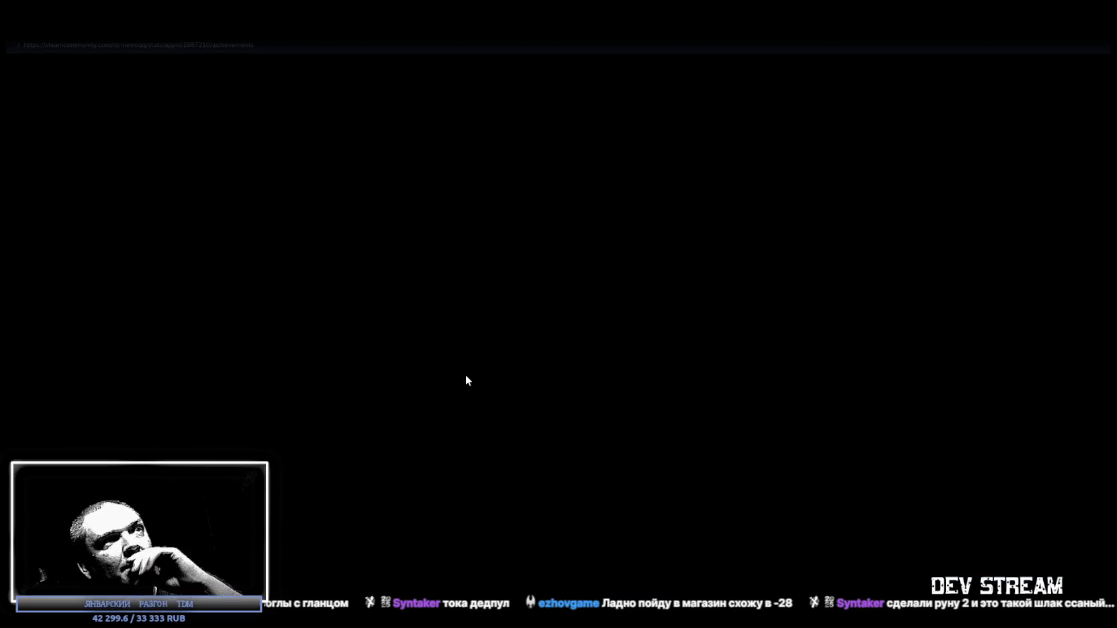
Step: Scroll through the achievement list, then return to the Unity editor
{"action": "scroll", "coordinate": [469, 365], "scroll_direction": "down", "scroll_amount": 6}
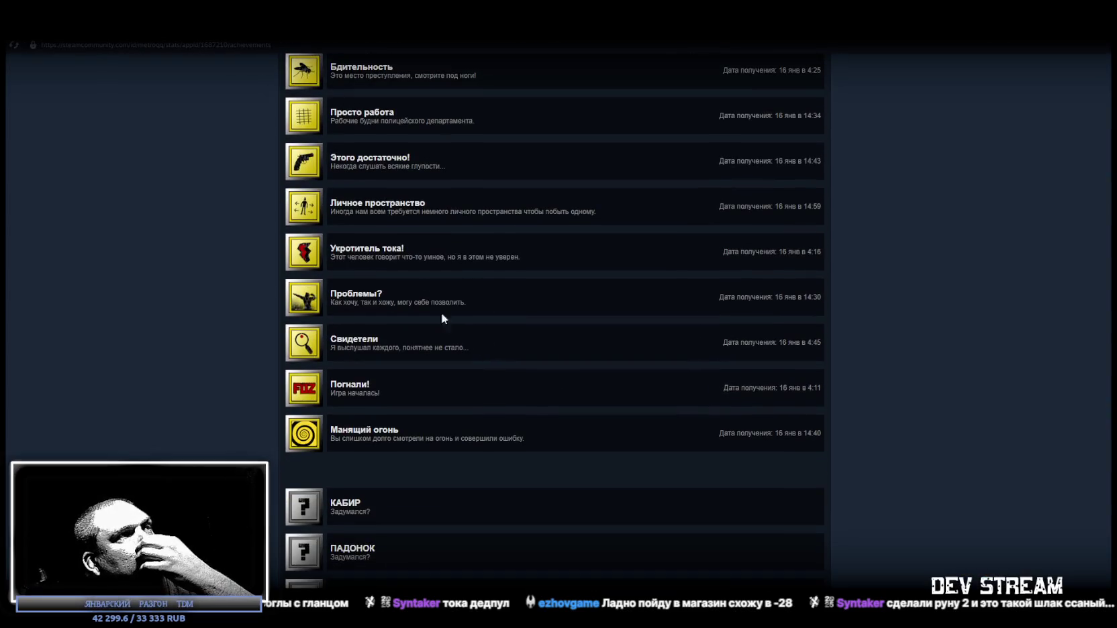
{"action": "scroll", "coordinate": [337, 381], "scroll_direction": "up", "scroll_amount": 1}
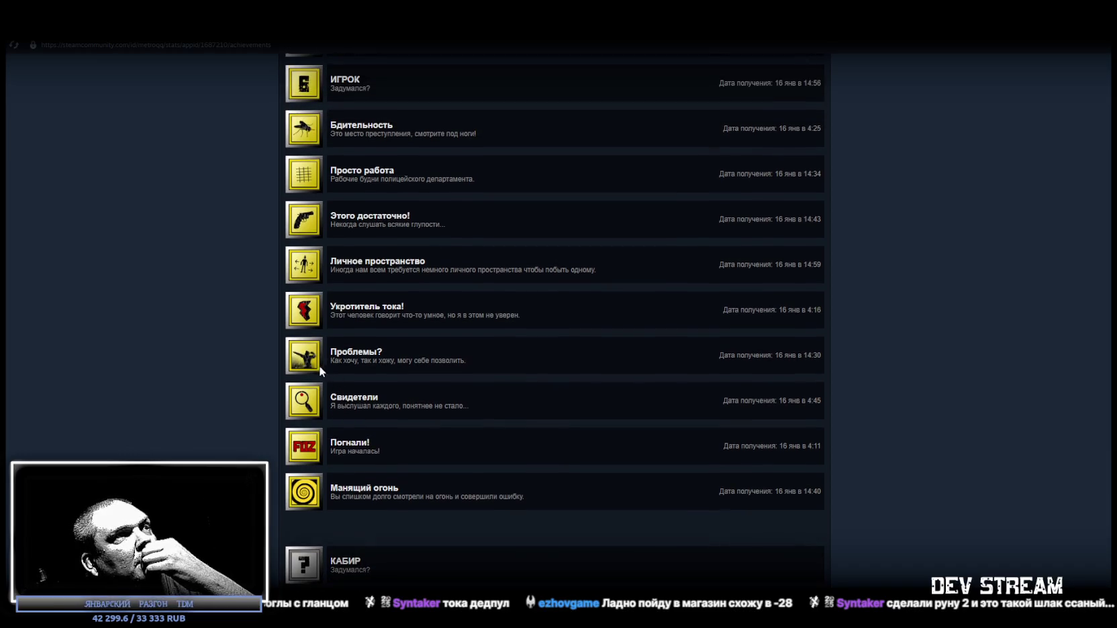
{"action": "scroll", "coordinate": [325, 363], "scroll_direction": "up", "scroll_amount": 5}
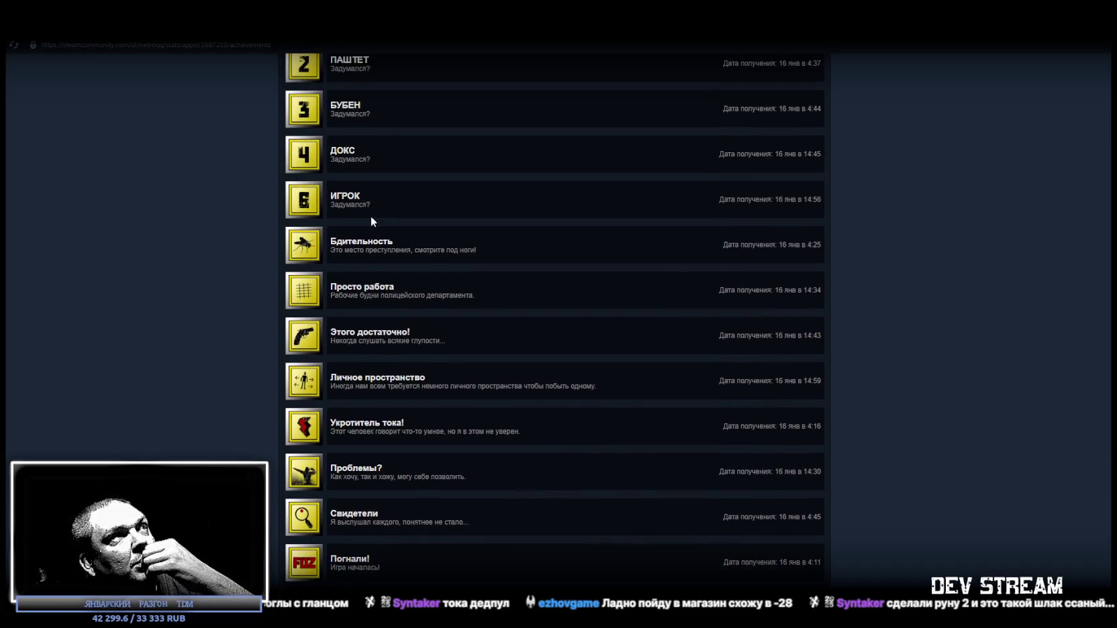
{"action": "scroll", "coordinate": [375, 299], "scroll_direction": "down", "scroll_amount": 3}
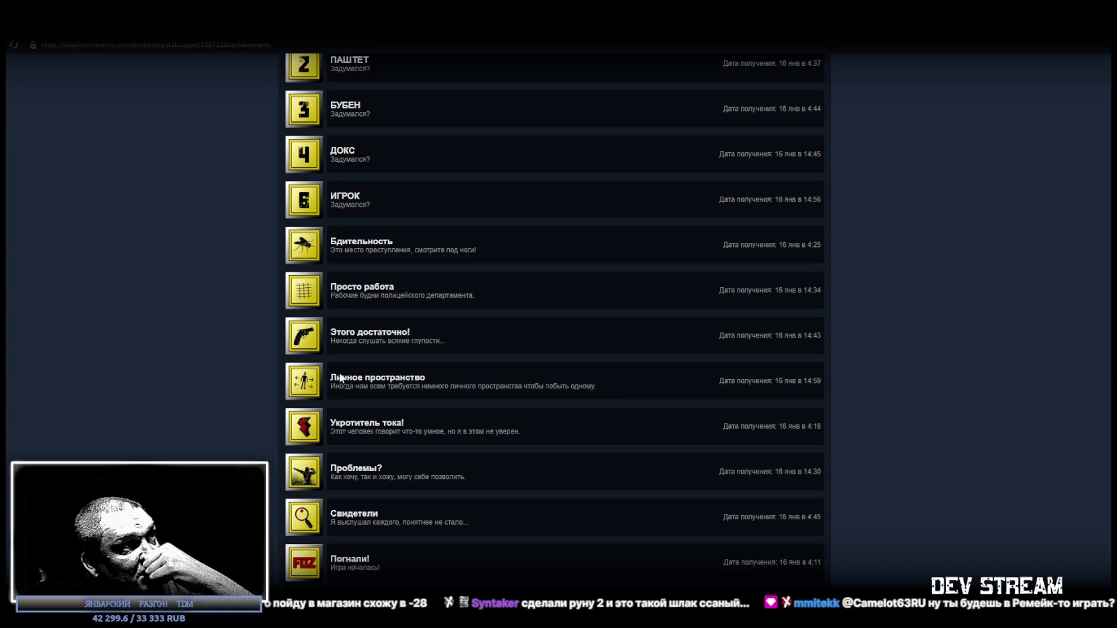
{"action": "scroll", "coordinate": [395, 418], "scroll_direction": "up", "scroll_amount": 1}
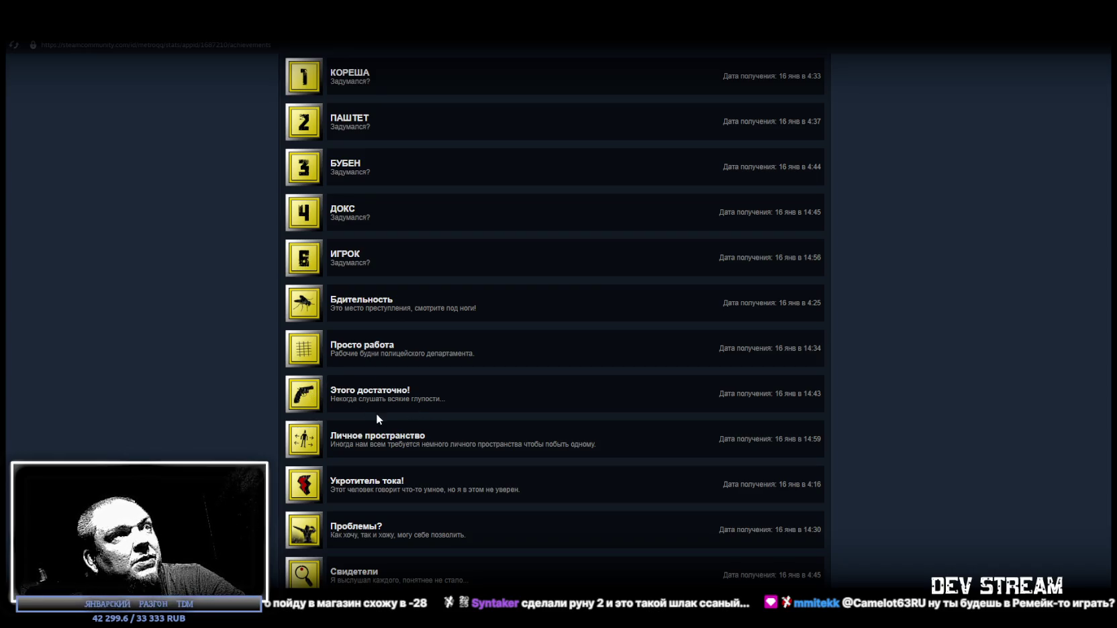
{"action": "scroll", "coordinate": [378, 416], "scroll_direction": "down", "scroll_amount": 2}
{"action": "scroll", "coordinate": [379, 412], "scroll_direction": "down", "scroll_amount": 1}
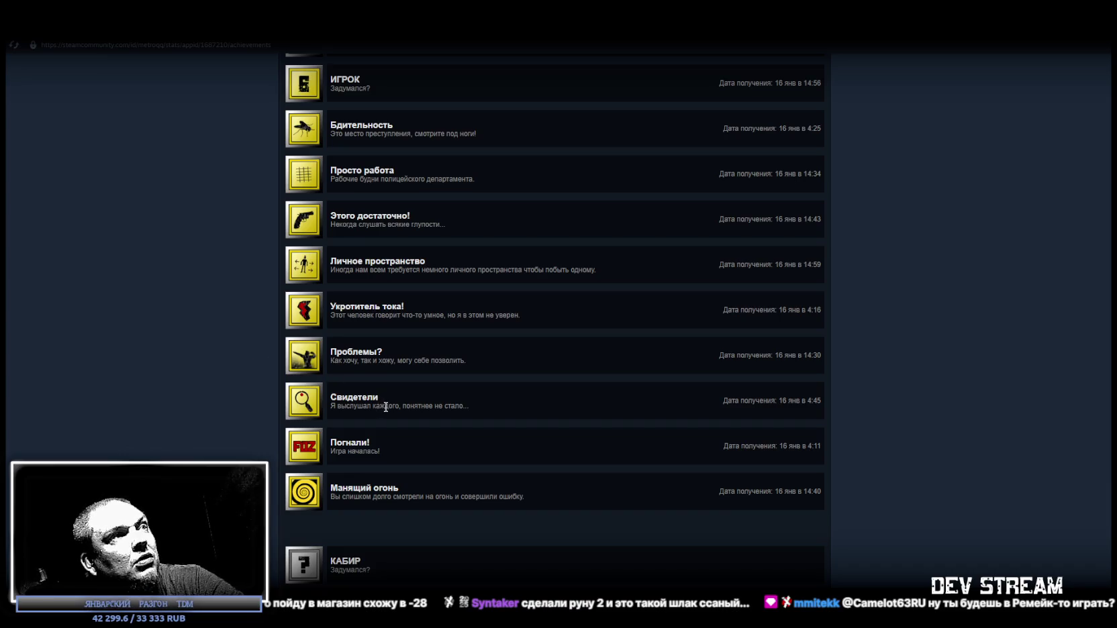
{"action": "scroll", "coordinate": [383, 406], "scroll_direction": "up", "scroll_amount": 4}
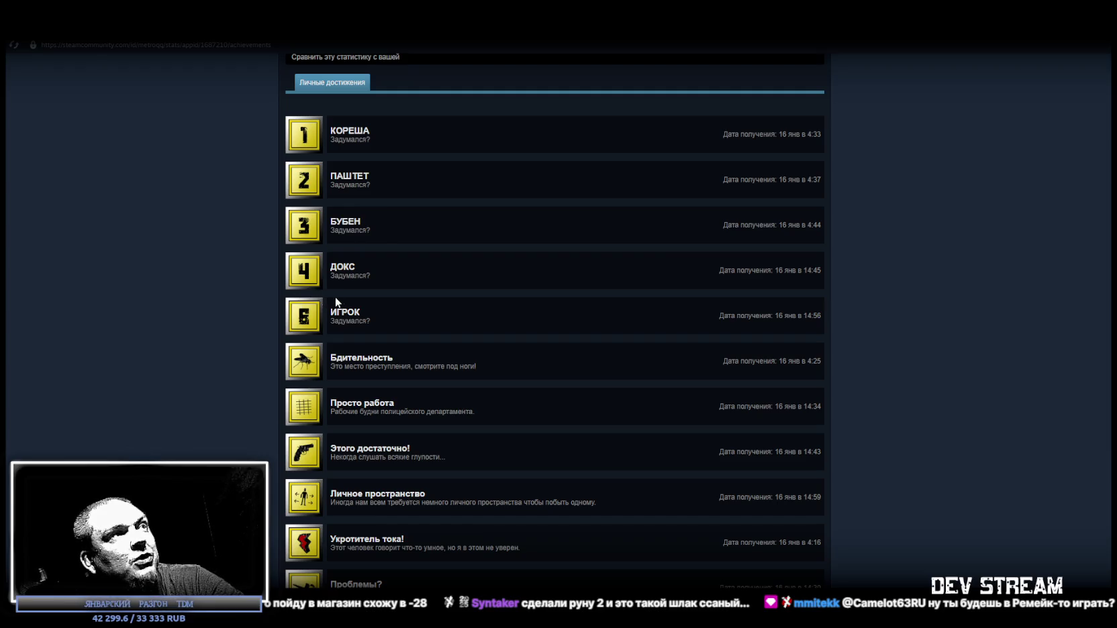
{"action": "scroll", "coordinate": [227, 317], "scroll_direction": "down", "scroll_amount": 3}
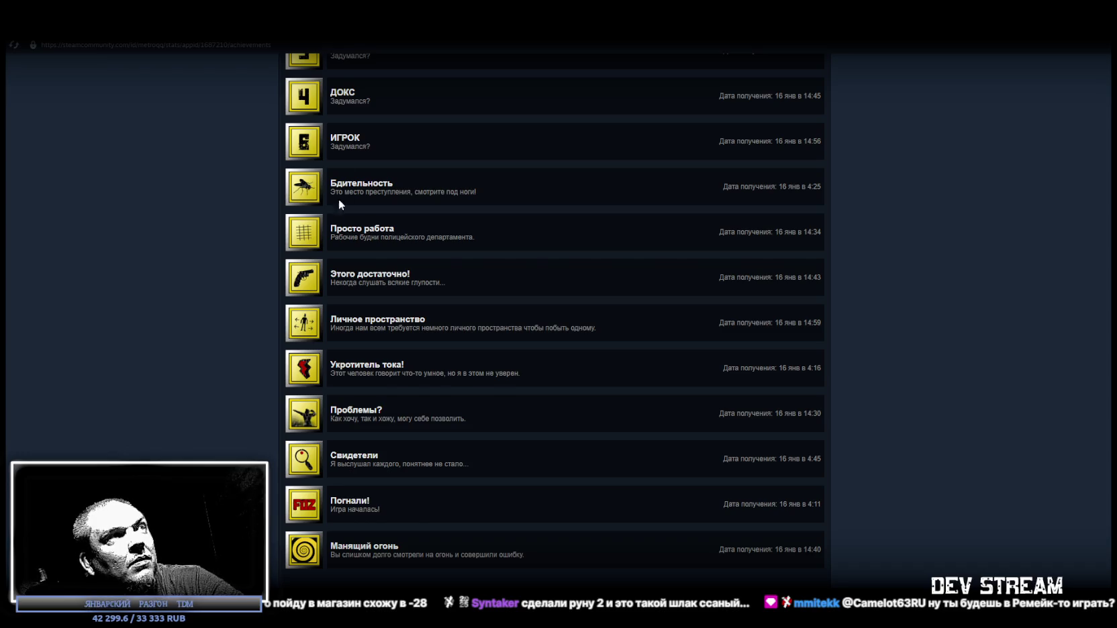
{"action": "scroll", "coordinate": [336, 286], "scroll_direction": "down", "scroll_amount": 3}
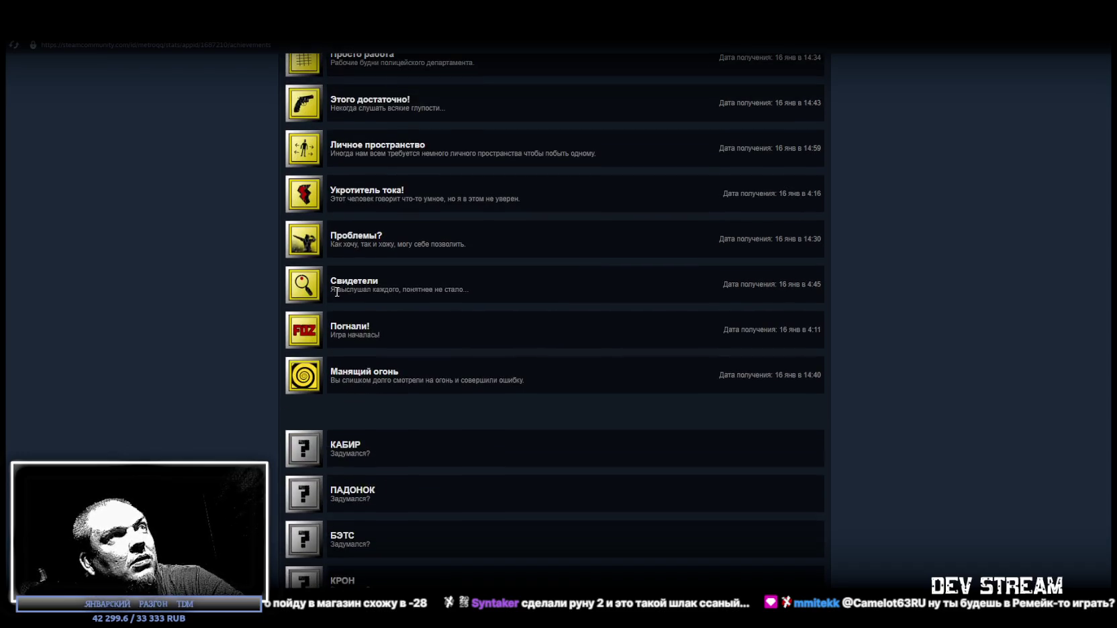
{"action": "scroll", "coordinate": [346, 338], "scroll_direction": "up", "scroll_amount": 7}
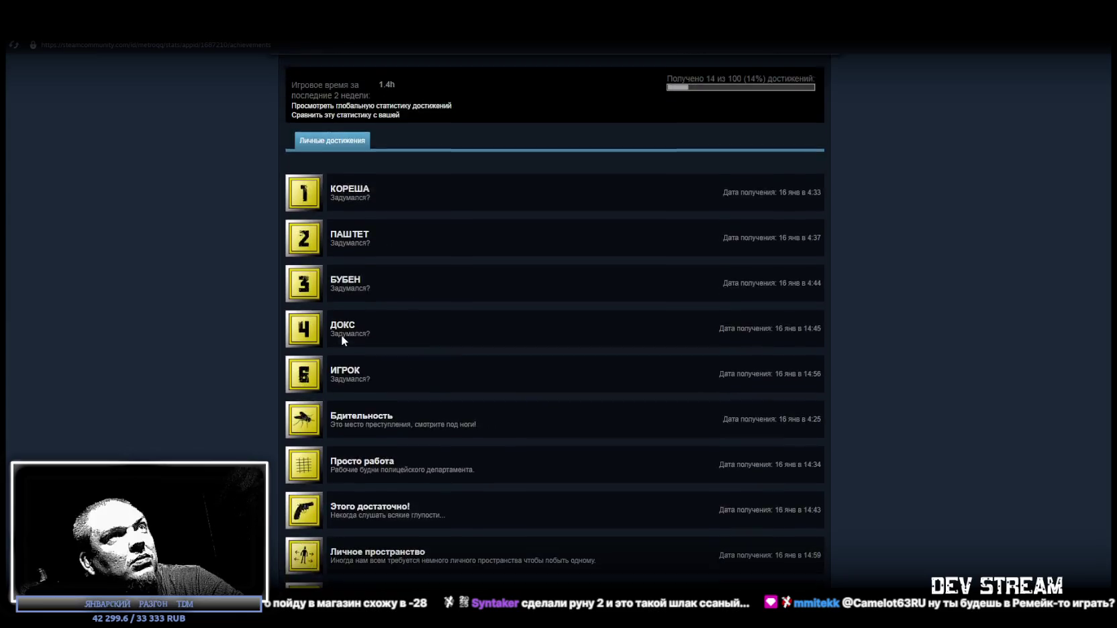
{"action": "scroll", "coordinate": [341, 334], "scroll_direction": "up", "scroll_amount": 2}
{"action": "scroll", "coordinate": [639, 178], "scroll_direction": "down", "scroll_amount": 2}
{"action": "key", "text": "alt+Tab"}
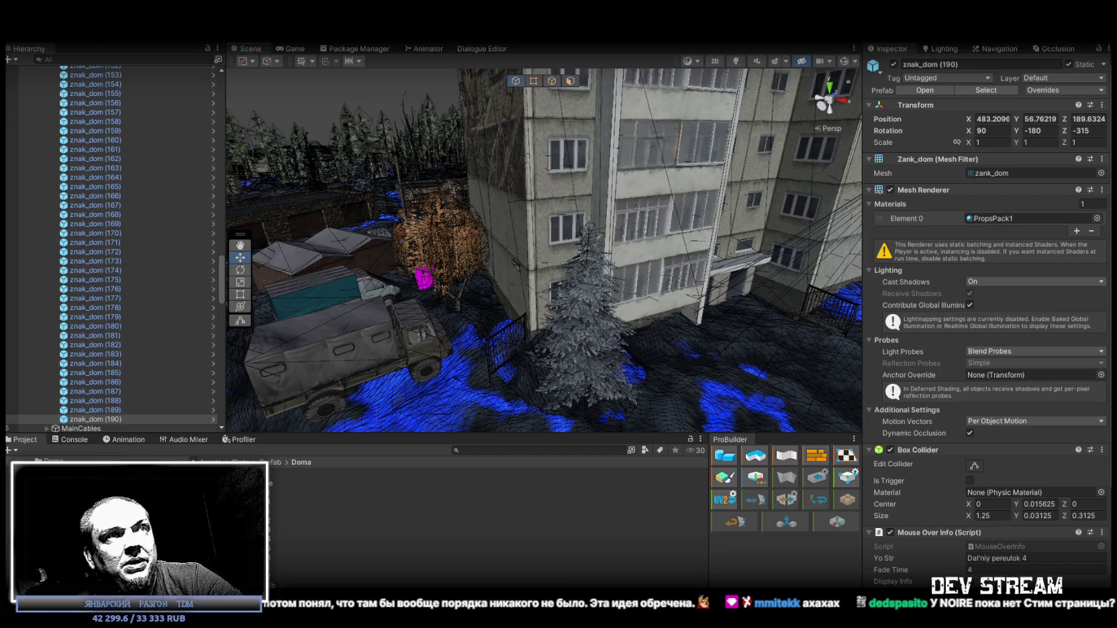
Step: Orbit the Scene view away from the wall to the buildings beside the tall round tower
{"action": "mouse_move", "coordinate": [787, 364]}
{"action": "left_mouse_down"}
{"action": "mouse_move", "coordinate": [699, 227]}
{"action": "mouse_move", "coordinate": [445, 237]}
{"action": "left_mouse_up"}
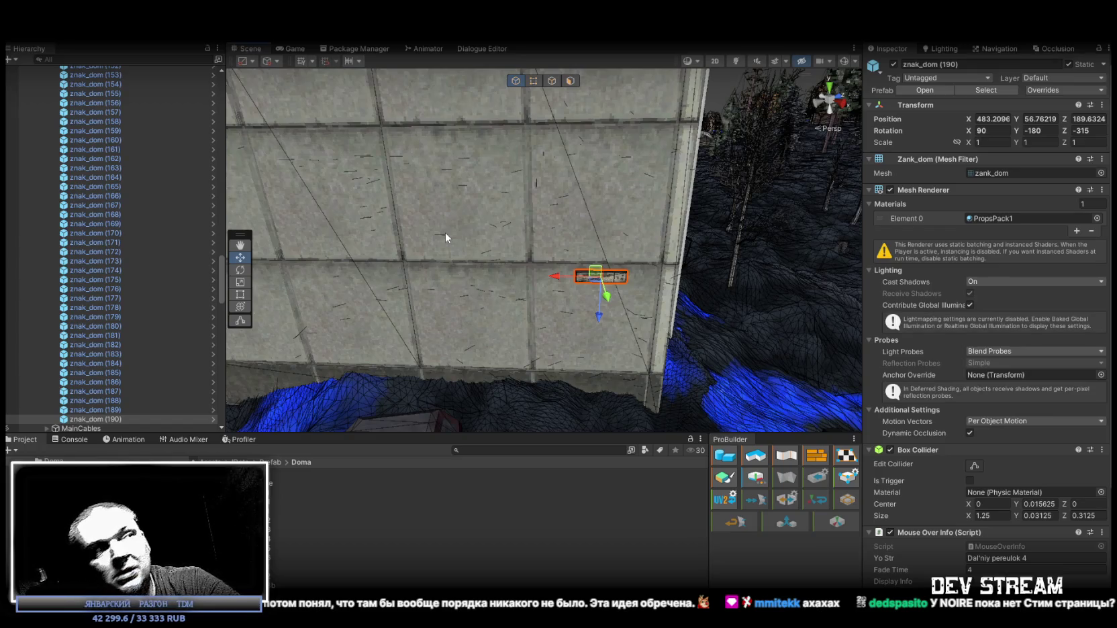
{"action": "mouse_move", "coordinate": [631, 240]}
{"action": "left_mouse_down"}
{"action": "mouse_move", "coordinate": [396, 242]}
{"action": "mouse_move", "coordinate": [538, 317]}
{"action": "mouse_move", "coordinate": [611, 323]}
{"action": "mouse_move", "coordinate": [668, 296]}
{"action": "mouse_move", "coordinate": [789, 305]}
{"action": "mouse_move", "coordinate": [705, 278]}
{"action": "mouse_move", "coordinate": [778, 261]}
{"action": "left_mouse_up"}
{"action": "mouse_move", "coordinate": [775, 254]}
{"action": "left_mouse_down"}
{"action": "mouse_move", "coordinate": [413, 226]}
{"action": "mouse_move", "coordinate": [325, 268]}
{"action": "mouse_move", "coordinate": [349, 285]}
{"action": "mouse_move", "coordinate": [439, 282]}
{"action": "mouse_move", "coordinate": [608, 249]}
{"action": "mouse_move", "coordinate": [910, 277]}
{"action": "mouse_move", "coordinate": [988, 299]}
{"action": "mouse_move", "coordinate": [718, 225]}
{"action": "left_mouse_up"}
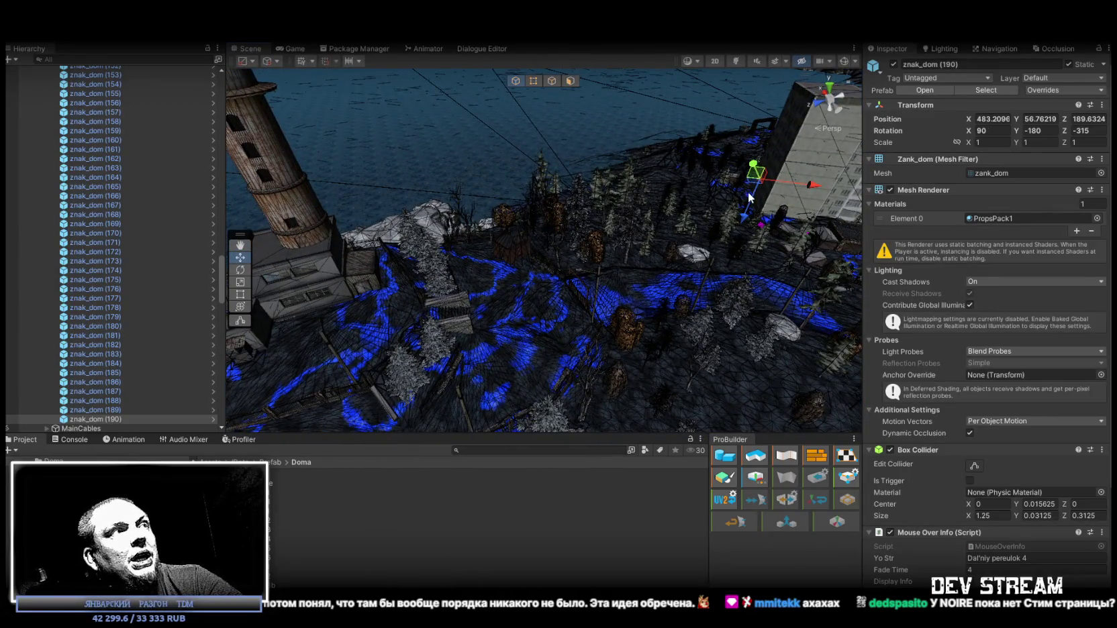
Step: Duplicate the sign as znak_dom (191) and move it against the wall next to the tower
{"action": "key", "text": "ctrl+d"}
{"action": "mouse_move", "coordinate": [741, 184]}
{"action": "left_mouse_down"}
{"action": "mouse_move", "coordinate": [373, 299]}
{"action": "mouse_move", "coordinate": [310, 294]}
{"action": "mouse_move", "coordinate": [317, 221]}
{"action": "left_mouse_up"}
{"action": "key", "text": "f"}
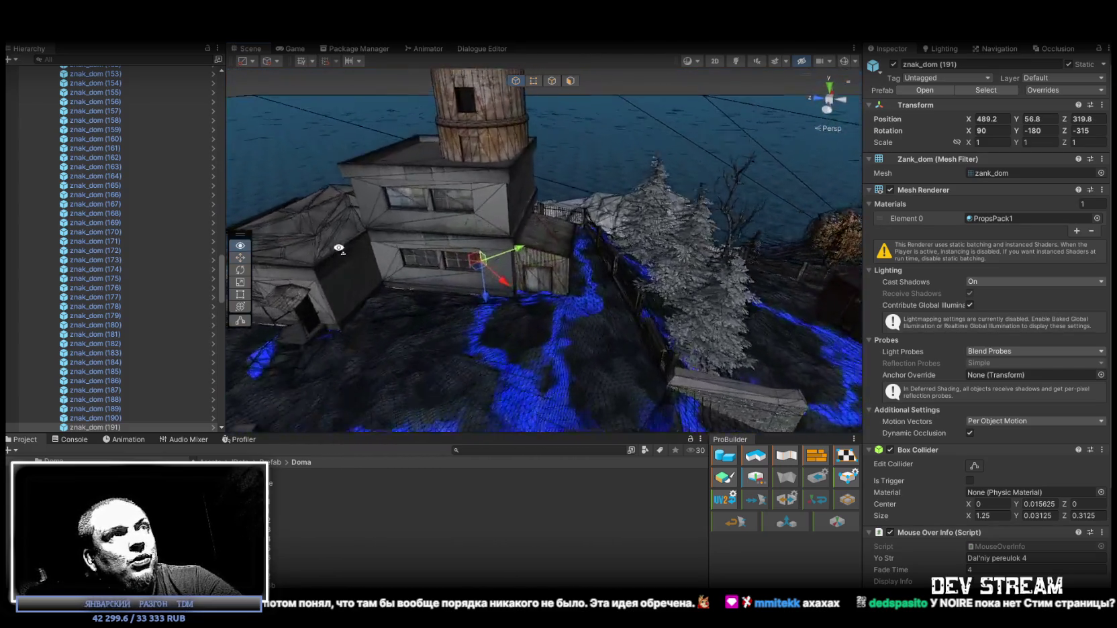
{"action": "mouse_move", "coordinate": [515, 262]}
{"action": "left_mouse_down"}
{"action": "mouse_move", "coordinate": [606, 219]}
{"action": "mouse_move", "coordinate": [588, 166]}
{"action": "mouse_move", "coordinate": [591, 234]}
{"action": "mouse_move", "coordinate": [398, 253]}
{"action": "left_mouse_up"}
{"action": "scroll", "coordinate": [600, 218], "scroll_direction": "up", "scroll_amount": 3}
{"action": "scroll", "coordinate": [600, 218], "scroll_direction": "up", "scroll_amount": 3}
Step: Set znak_dom (191) to Z rotation -90 and nudge it flat against the wall
{"action": "key", "text": "e"}
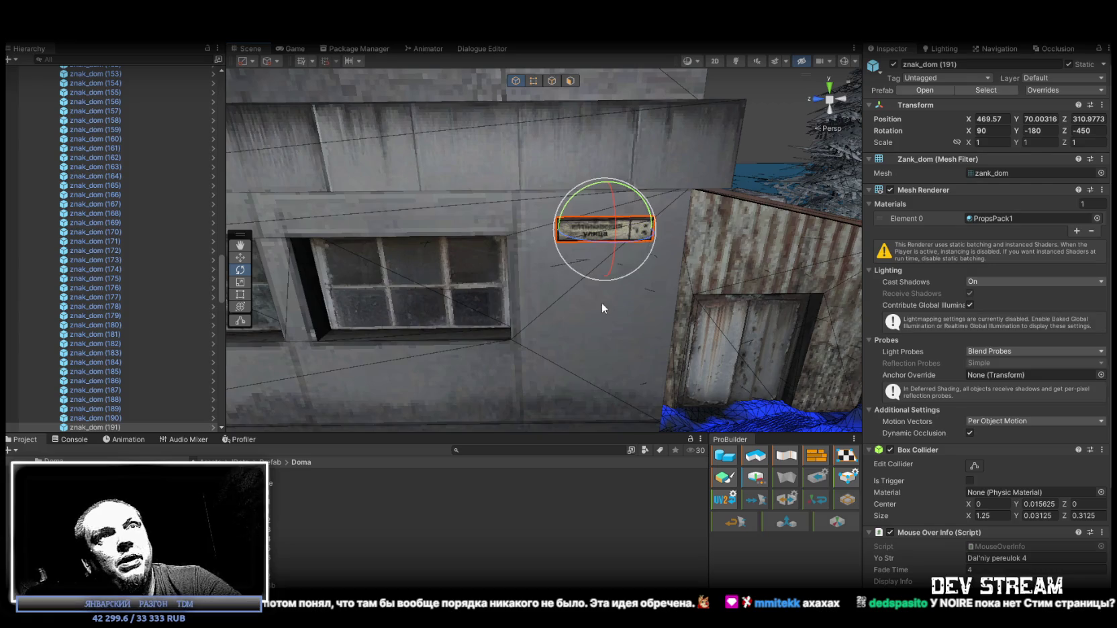
{"action": "left_click", "coordinate": [1083, 131]}
{"action": "key", "text": "BackSpace"}
{"action": "key", "text": "BackSpace"}
{"action": "key", "text": "BackSpace"}
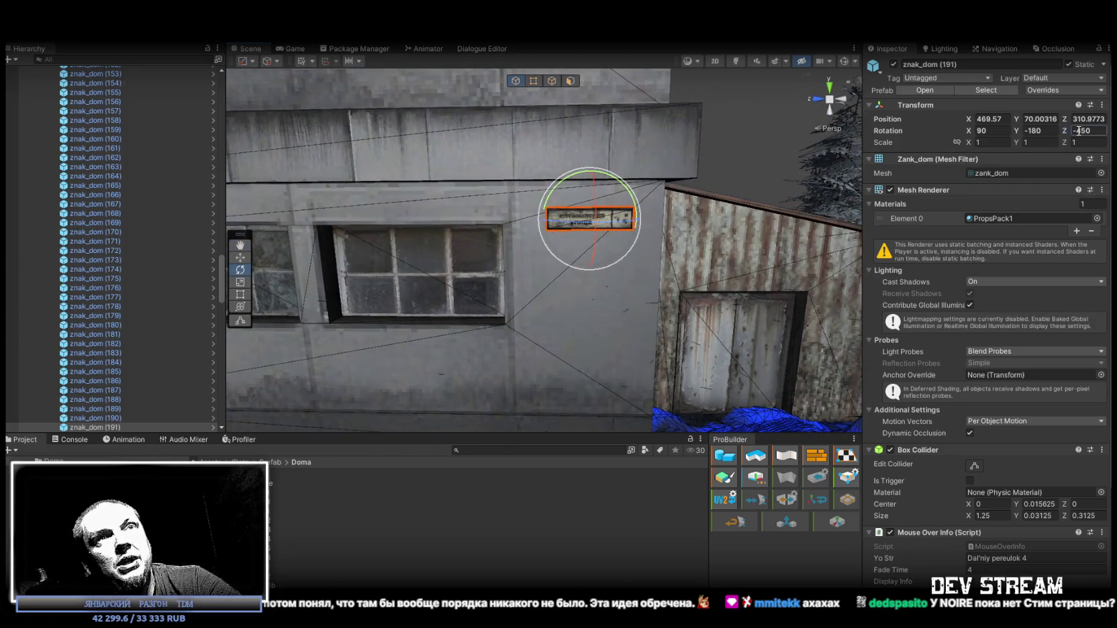
{"action": "type", "text": "90"}
{"action": "key", "text": "Return"}
{"action": "mouse_move", "coordinate": [486, 204]}
{"action": "left_mouse_down"}
{"action": "mouse_move", "coordinate": [403, 222]}
{"action": "mouse_move", "coordinate": [511, 192]}
{"action": "mouse_move", "coordinate": [499, 210]}
{"action": "left_mouse_up"}
{"action": "key", "text": "w"}
{"action": "mouse_move", "coordinate": [530, 282]}
{"action": "left_mouse_down"}
{"action": "mouse_move", "coordinate": [550, 222]}
{"action": "mouse_move", "coordinate": [586, 307]}
{"action": "left_mouse_up"}
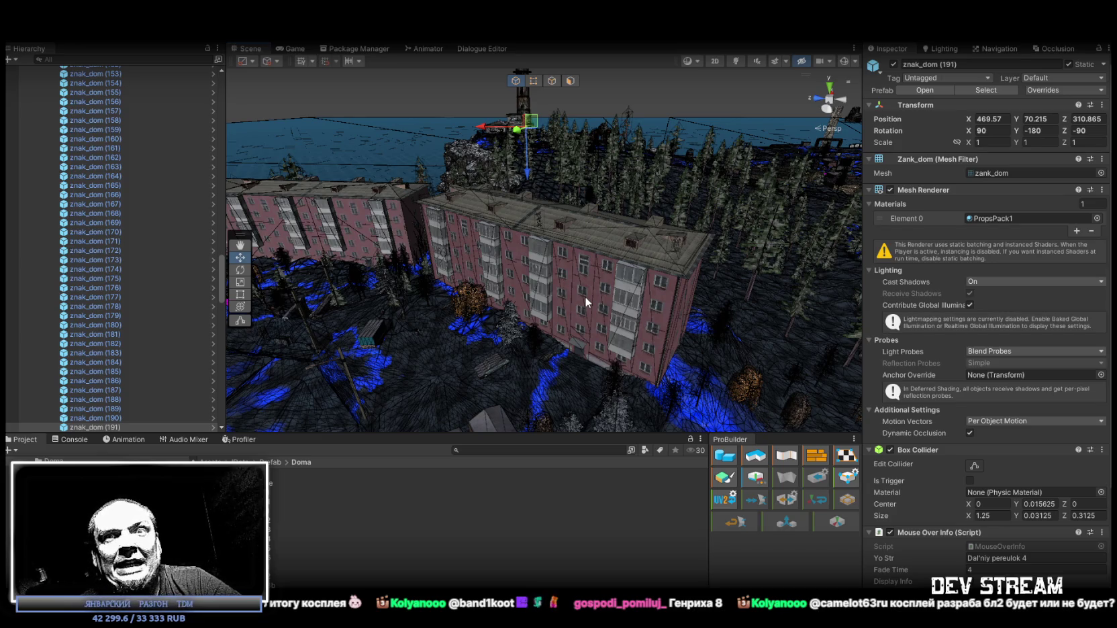
Step: Frame znak_dom (191) on the pink apartment block, then duplicate it as znak_dom (192)
{"action": "mouse_move", "coordinate": [582, 242]}
{"action": "left_mouse_down"}
{"action": "mouse_move", "coordinate": [486, 282]}
{"action": "mouse_move", "coordinate": [765, 244]}
{"action": "mouse_move", "coordinate": [661, 241]}
{"action": "mouse_move", "coordinate": [423, 318]}
{"action": "mouse_move", "coordinate": [615, 260]}
{"action": "mouse_move", "coordinate": [470, 322]}
{"action": "left_mouse_up"}
{"action": "left_click", "coordinate": [103, 409]}
{"action": "double_click", "coordinate": [107, 426]}
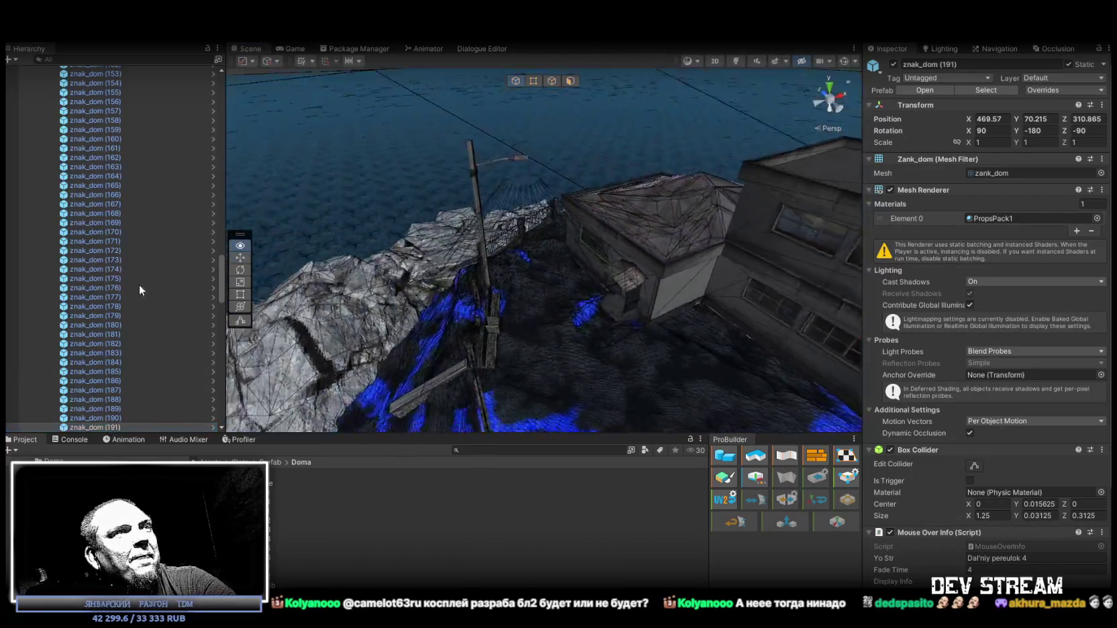
{"action": "mouse_move", "coordinate": [852, 243]}
{"action": "left_mouse_down"}
{"action": "mouse_move", "coordinate": [959, 230]}
{"action": "mouse_move", "coordinate": [537, 268]}
{"action": "mouse_move", "coordinate": [127, 252]}
{"action": "mouse_move", "coordinate": [268, 296]}
{"action": "mouse_move", "coordinate": [493, 262]}
{"action": "mouse_move", "coordinate": [454, 211]}
{"action": "mouse_move", "coordinate": [404, 217]}
{"action": "mouse_move", "coordinate": [247, 172]}
{"action": "mouse_move", "coordinate": [316, 221]}
{"action": "mouse_move", "coordinate": [289, 249]}
{"action": "mouse_move", "coordinate": [111, 290]}
{"action": "mouse_move", "coordinate": [391, 224]}
{"action": "left_mouse_up"}
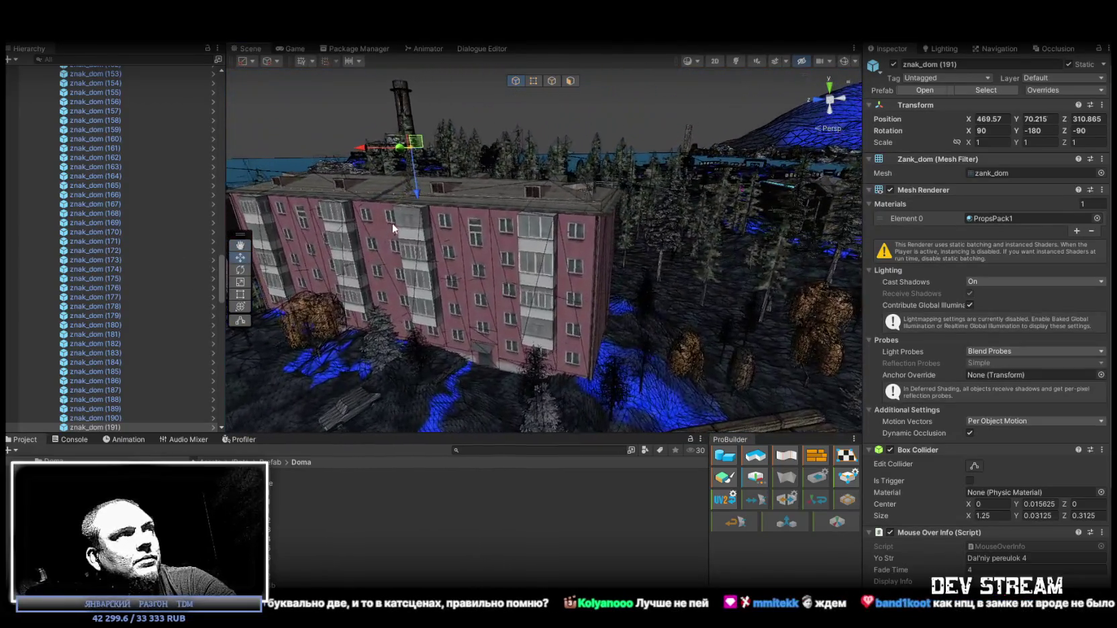
{"action": "key", "text": "ctrl+d"}
Step: Drag znak_dom (192) up the pink block's wall to about 330.007, 53.636, 270.18, adjusting its rotation
{"action": "left_click_drag", "start_coordinate": [460, 250], "coordinate": [478, 259]}
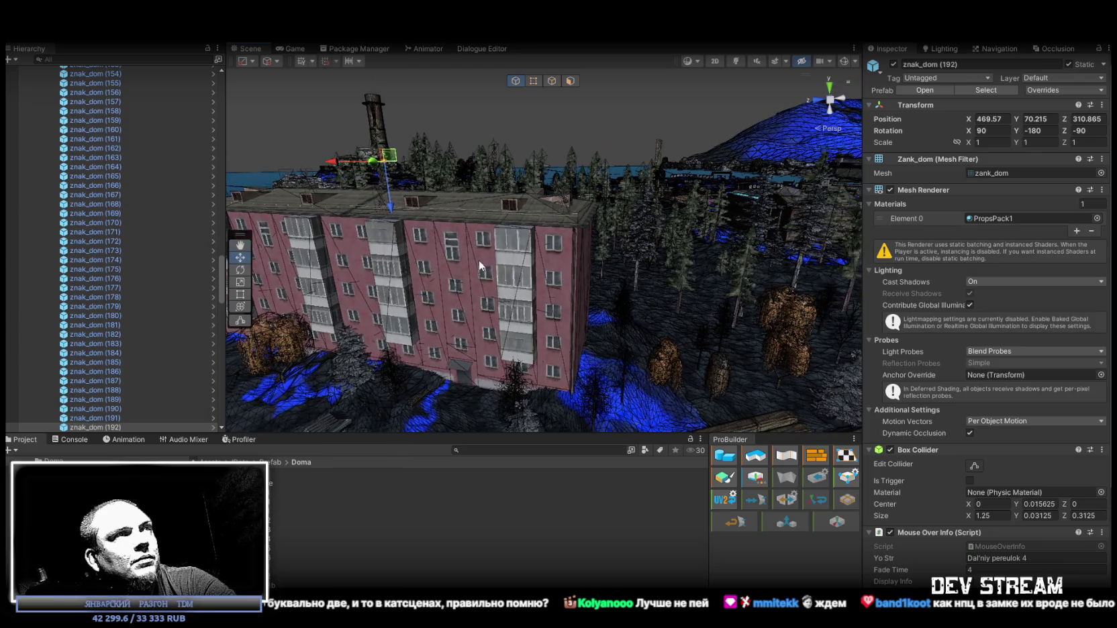
{"action": "mouse_move", "coordinate": [383, 167]}
{"action": "left_mouse_down"}
{"action": "mouse_move", "coordinate": [524, 390]}
{"action": "mouse_move", "coordinate": [549, 369]}
{"action": "mouse_move", "coordinate": [521, 329]}
{"action": "mouse_move", "coordinate": [676, 301]}
{"action": "mouse_move", "coordinate": [540, 296]}
{"action": "mouse_move", "coordinate": [517, 307]}
{"action": "mouse_move", "coordinate": [527, 315]}
{"action": "mouse_move", "coordinate": [546, 308]}
{"action": "mouse_move", "coordinate": [541, 229]}
{"action": "left_mouse_up"}
{"action": "mouse_move", "coordinate": [541, 228]}
{"action": "left_mouse_down"}
{"action": "mouse_move", "coordinate": [532, 276]}
{"action": "mouse_move", "coordinate": [500, 270]}
{"action": "mouse_move", "coordinate": [530, 254]}
{"action": "mouse_move", "coordinate": [469, 174]}
{"action": "mouse_move", "coordinate": [228, 208]}
{"action": "mouse_move", "coordinate": [403, 255]}
{"action": "left_mouse_up"}
{"action": "key", "text": "e"}
{"action": "key", "text": "w"}
{"action": "scroll", "coordinate": [547, 256], "scroll_direction": "down", "scroll_amount": 3}
{"action": "mouse_move", "coordinate": [547, 257]}
{"action": "left_mouse_down"}
{"action": "mouse_move", "coordinate": [663, 257]}
{"action": "mouse_move", "coordinate": [574, 257]}
{"action": "mouse_move", "coordinate": [681, 307]}
{"action": "mouse_move", "coordinate": [571, 296]}
{"action": "left_mouse_up"}
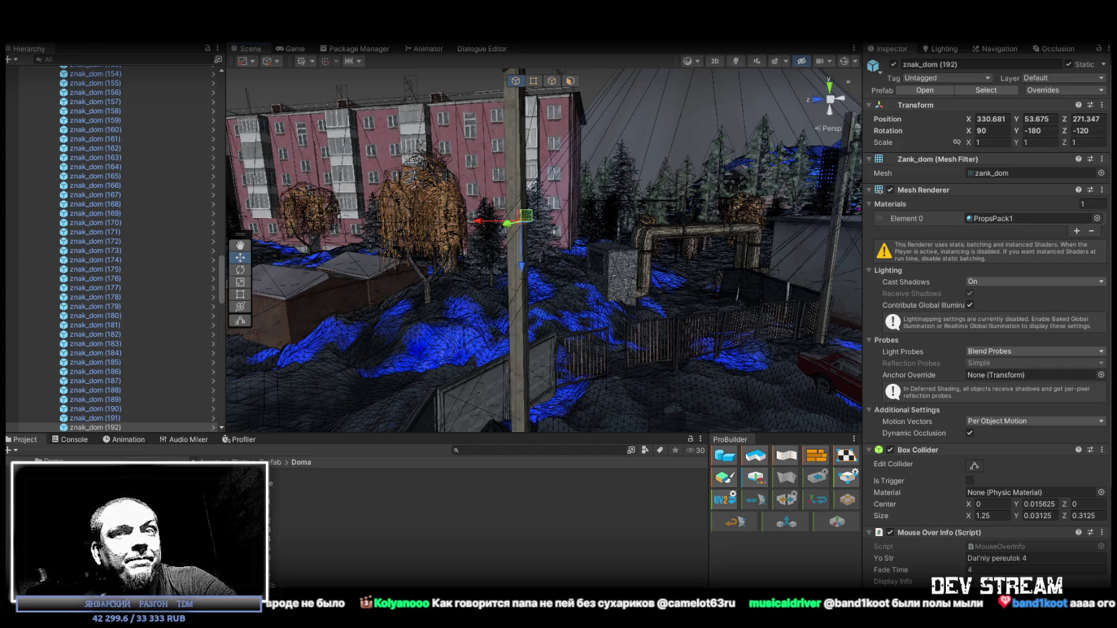
Step: Fly the view over the scene, duplicate the sign as znak_dom (193), and move it elsewhere
{"action": "mouse_move", "coordinate": [480, 379]}
{"action": "left_mouse_down"}
{"action": "mouse_move", "coordinate": [660, 212]}
{"action": "mouse_move", "coordinate": [690, 207]}
{"action": "mouse_move", "coordinate": [596, 148]}
{"action": "mouse_move", "coordinate": [711, 153]}
{"action": "mouse_move", "coordinate": [698, 156]}
{"action": "left_mouse_up"}
{"action": "scroll", "coordinate": [608, 272], "scroll_direction": "down", "scroll_amount": 10}
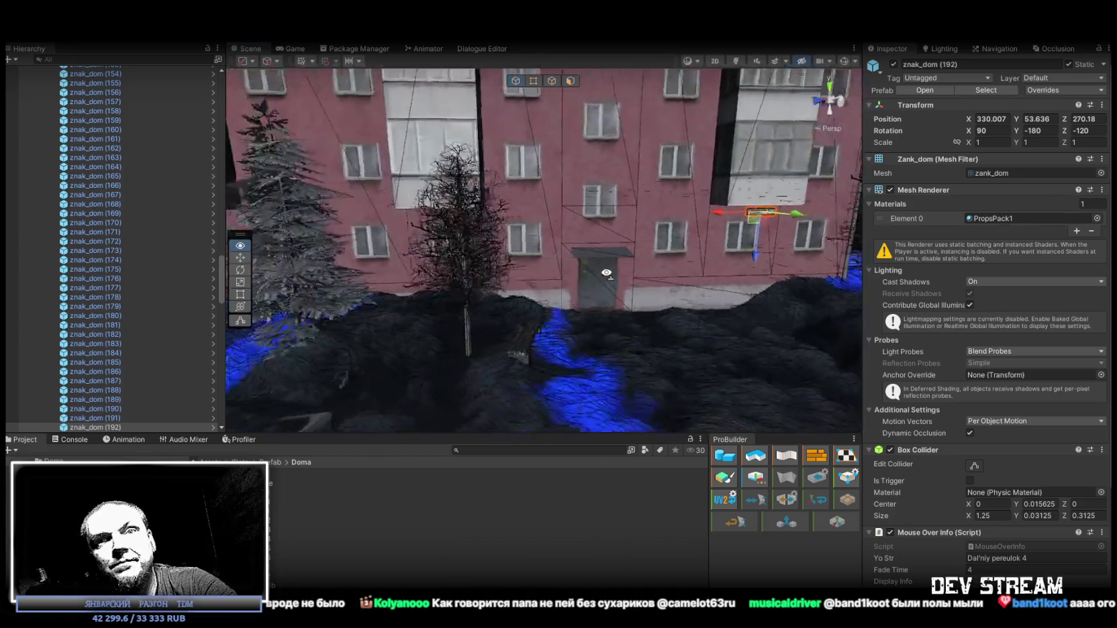
{"action": "scroll", "coordinate": [608, 273], "scroll_direction": "down", "scroll_amount": 5}
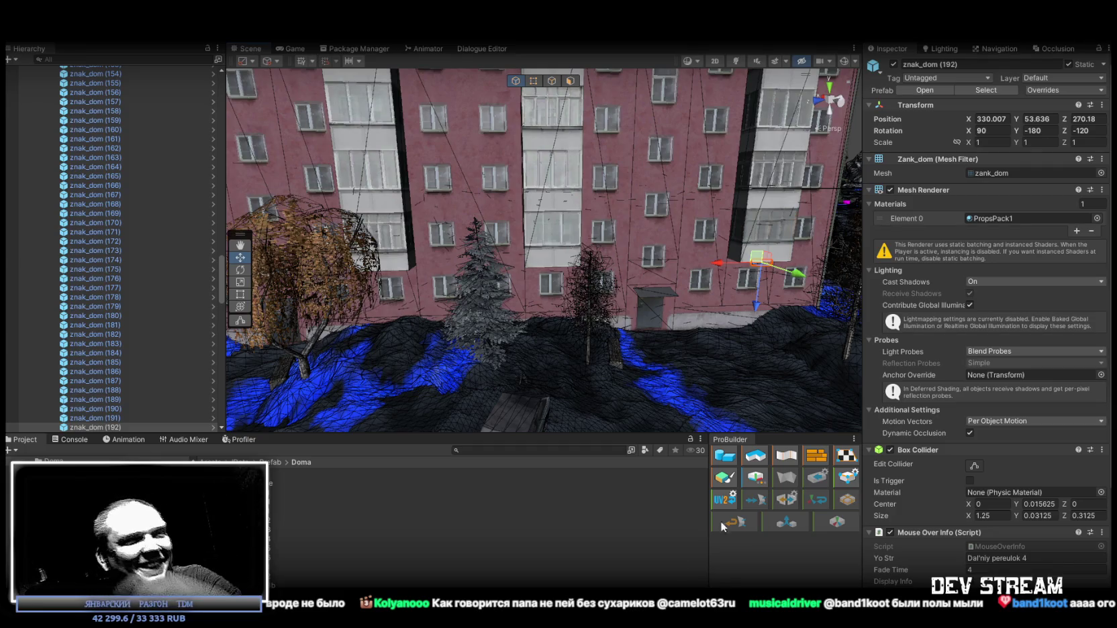
{"action": "left_click_drag", "start_coordinate": [709, 415], "coordinate": [762, 283]}
{"action": "key", "text": "ctrl+d"}
{"action": "mouse_move", "coordinate": [748, 205]}
{"action": "left_mouse_down"}
{"action": "mouse_move", "coordinate": [403, 276]}
{"action": "mouse_move", "coordinate": [432, 269]}
{"action": "mouse_move", "coordinate": [526, 145]}
{"action": "mouse_move", "coordinate": [676, 165]}
{"action": "mouse_move", "coordinate": [756, 153]}
{"action": "mouse_move", "coordinate": [837, 221]}
{"action": "mouse_move", "coordinate": [531, 142]}
{"action": "mouse_move", "coordinate": [544, 169]}
{"action": "left_mouse_up"}
Step: Select and frame znak_dom (192), trying Z rotations of -125 and then -115
{"action": "left_click", "coordinate": [544, 173]}
{"action": "key", "text": "f"}
{"action": "left_click", "coordinate": [1081, 130]}
{"action": "key", "text": "BackSpace"}
{"action": "type", "text": "5"}
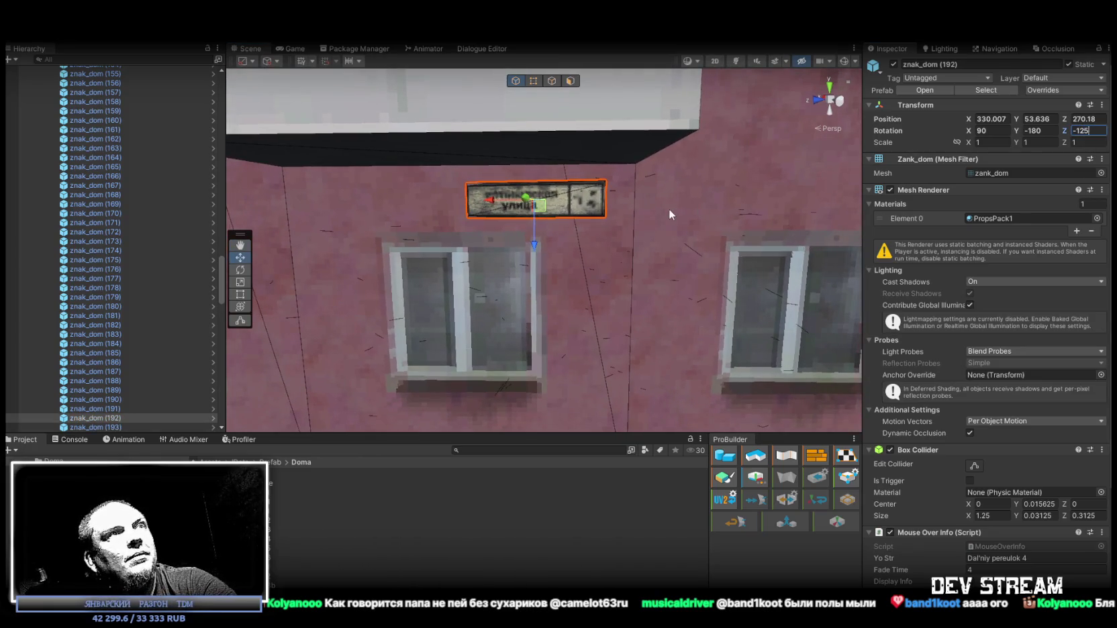
{"action": "key", "text": "BackSpace"}
{"action": "key", "text": "BackSpace"}
{"action": "type", "text": "15"}
Step: Reselect the sign and add +9 to its Z rotation, settling at -117.36
{"action": "mouse_move", "coordinate": [645, 191]}
{"action": "left_mouse_down"}
{"action": "mouse_move", "coordinate": [631, 189]}
{"action": "mouse_move", "coordinate": [604, 255]}
{"action": "mouse_move", "coordinate": [483, 214]}
{"action": "mouse_move", "coordinate": [387, 203]}
{"action": "mouse_move", "coordinate": [641, 225]}
{"action": "left_mouse_up"}
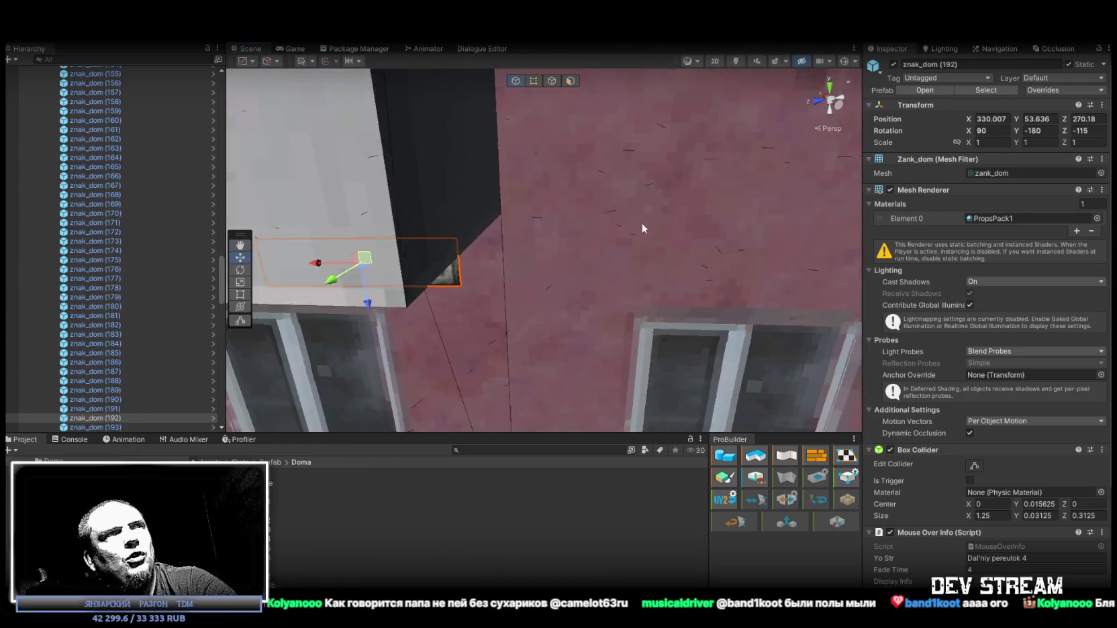
{"action": "left_click", "coordinate": [642, 225]}
{"action": "mouse_move", "coordinate": [710, 213]}
{"action": "left_mouse_down"}
{"action": "mouse_move", "coordinate": [595, 228]}
{"action": "mouse_move", "coordinate": [535, 145]}
{"action": "left_mouse_up"}
{"action": "left_click", "coordinate": [535, 145]}
{"action": "left_click", "coordinate": [1089, 131]}
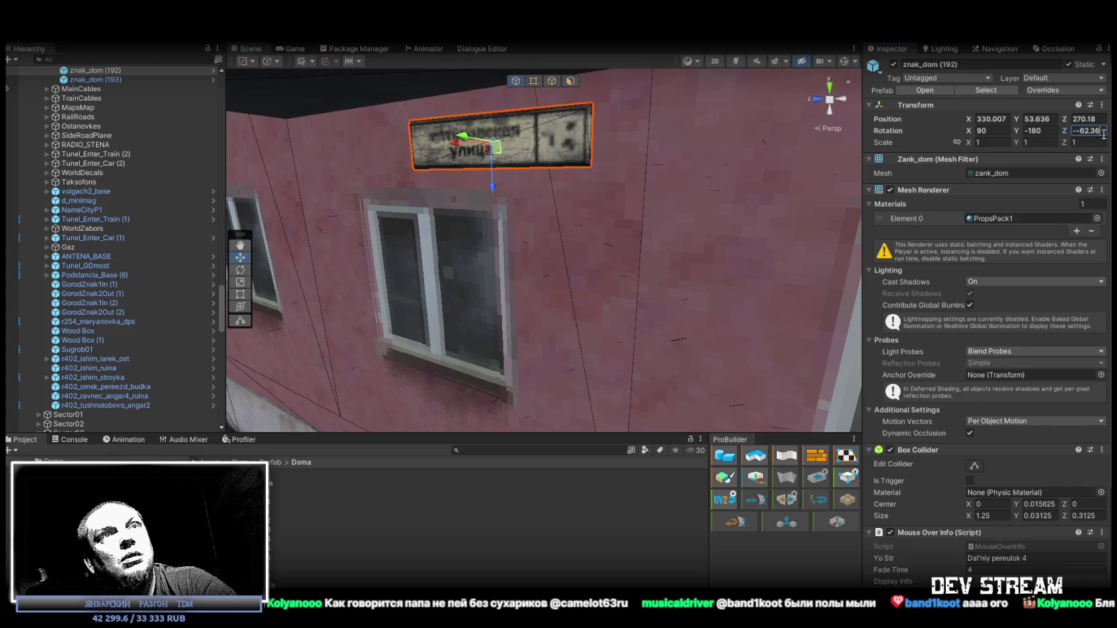
{"action": "mouse_move", "coordinate": [671, 161]}
{"action": "left_mouse_down"}
{"action": "mouse_move", "coordinate": [656, 210]}
{"action": "mouse_move", "coordinate": [539, 210]}
{"action": "mouse_move", "coordinate": [602, 185]}
{"action": "mouse_move", "coordinate": [531, 202]}
{"action": "mouse_move", "coordinate": [506, 213]}
{"action": "mouse_move", "coordinate": [505, 227]}
{"action": "left_mouse_up"}
{"action": "scroll", "coordinate": [539, 210], "scroll_direction": "up", "scroll_amount": 3}
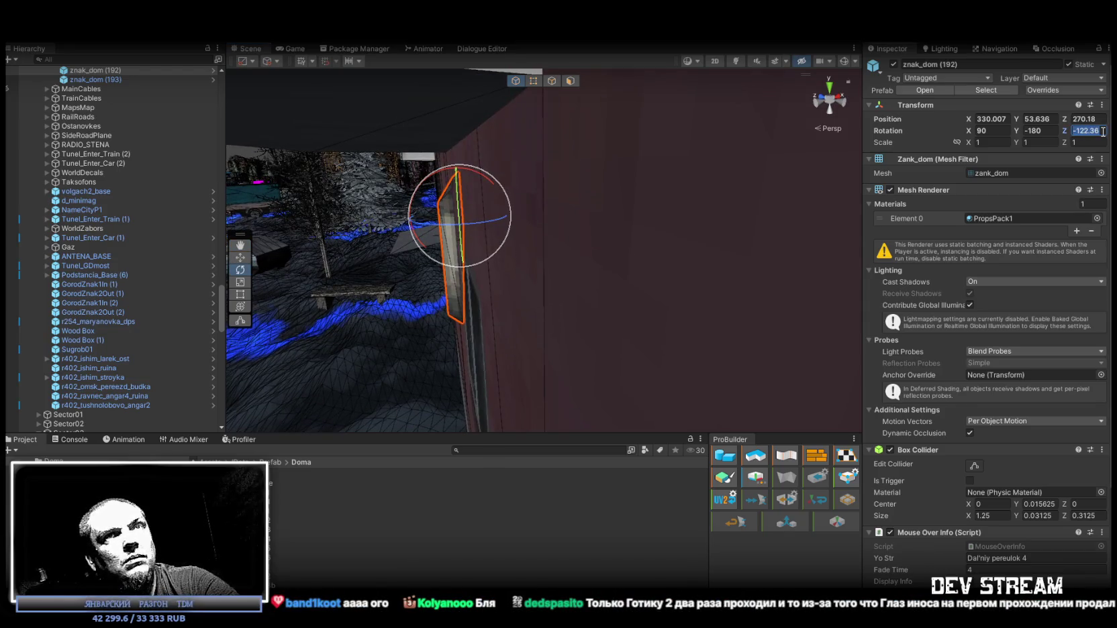
{"action": "type", "text": "+9"}
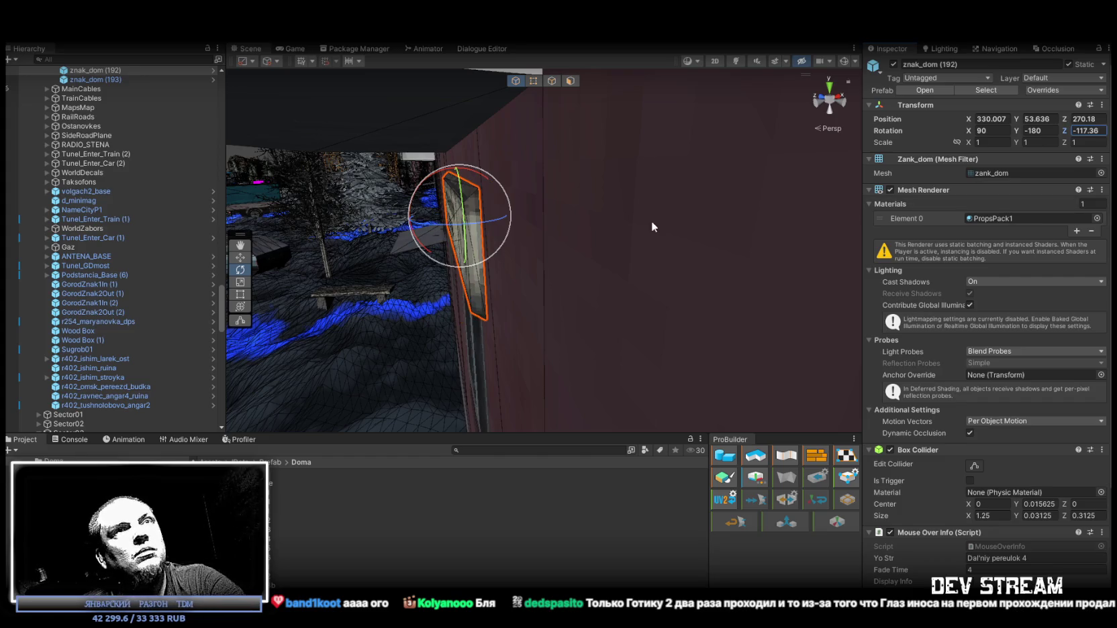
{"action": "key", "text": "Return"}
{"action": "key", "text": "f"}
{"action": "key", "text": "w"}
{"action": "left_click_drag", "start_coordinate": [535, 228], "coordinate": [757, 245]}
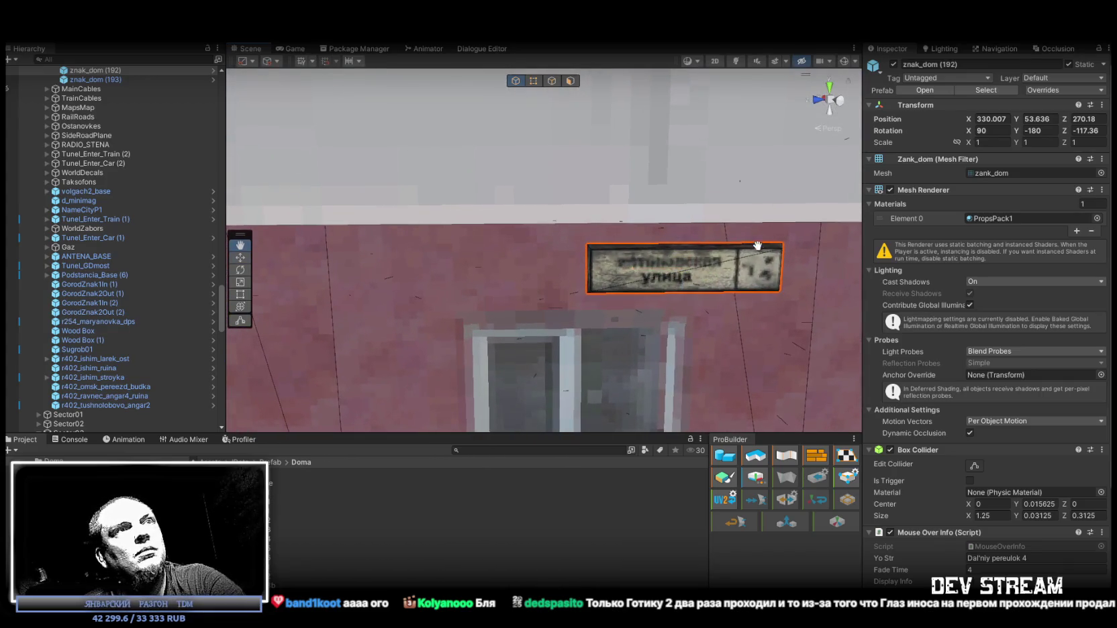
Step: Nudge znak_dom (192) along the wall and delete the stray duplicate znak_dom (193)
{"action": "mouse_move", "coordinate": [696, 282]}
{"action": "left_mouse_down"}
{"action": "mouse_move", "coordinate": [728, 247]}
{"action": "mouse_move", "coordinate": [700, 233]}
{"action": "mouse_move", "coordinate": [681, 241]}
{"action": "left_mouse_up"}
{"action": "mouse_move", "coordinate": [574, 176]}
{"action": "left_mouse_down"}
{"action": "mouse_move", "coordinate": [470, 268]}
{"action": "mouse_move", "coordinate": [265, 394]}
{"action": "left_mouse_up"}
{"action": "scroll", "coordinate": [581, 177], "scroll_direction": "down", "scroll_amount": 5}
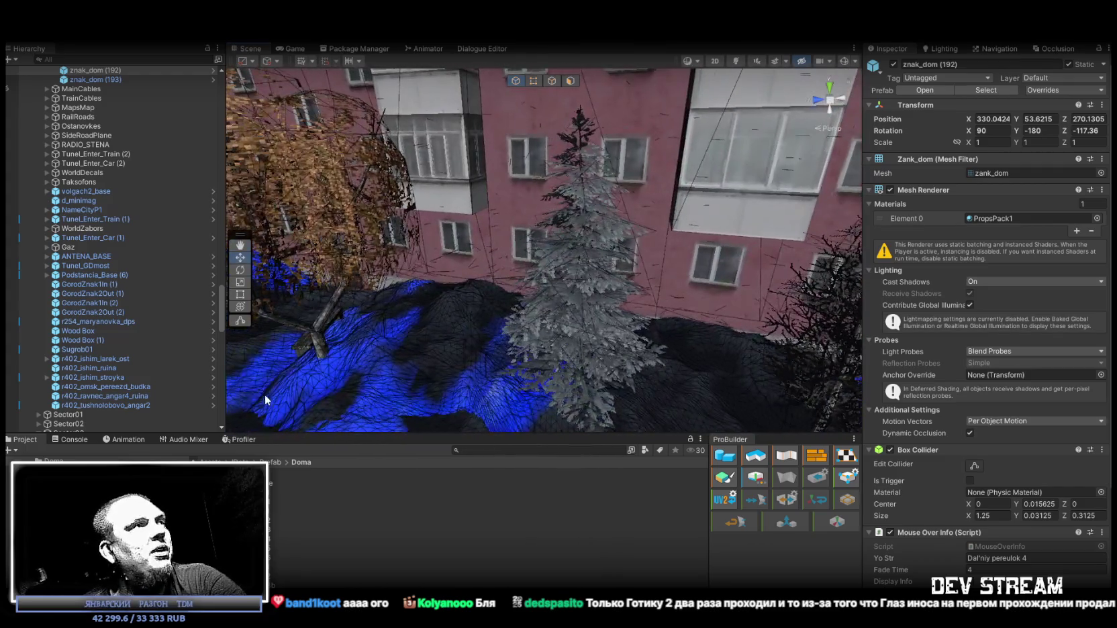
{"action": "scroll", "coordinate": [106, 349], "scroll_direction": "up", "scroll_amount": 6}
{"action": "left_click", "coordinate": [109, 290]}
{"action": "key", "text": "Delete"}
Step: Shift znak_dom (192) right until flush with the pink wall, then reselect it in the Hierarchy
{"action": "left_click_drag", "start_coordinate": [510, 275], "coordinate": [542, 284]}
{"action": "scroll", "coordinate": [541, 284], "scroll_direction": "up", "scroll_amount": 10}
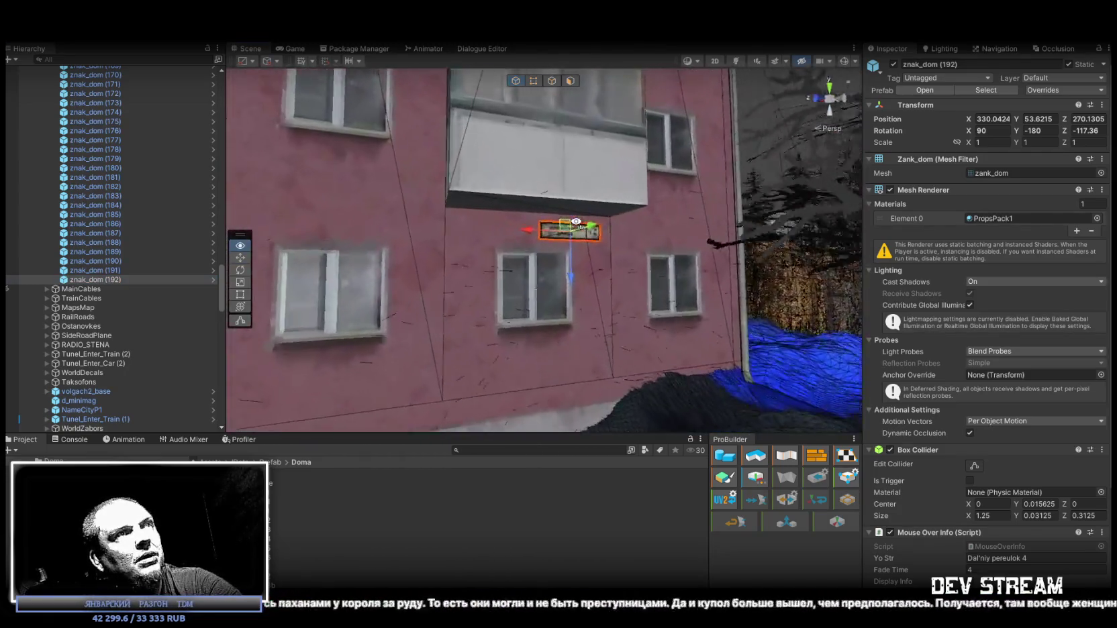
{"action": "scroll", "coordinate": [576, 222], "scroll_direction": "up", "scroll_amount": 5}
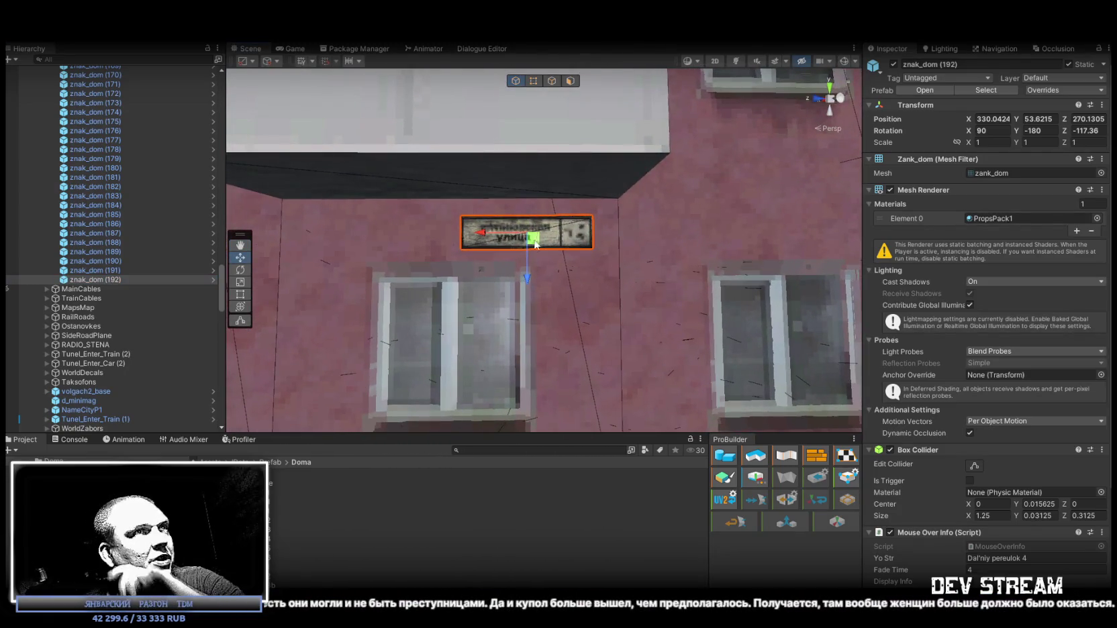
{"action": "left_click_drag", "start_coordinate": [535, 244], "coordinate": [543, 243]}
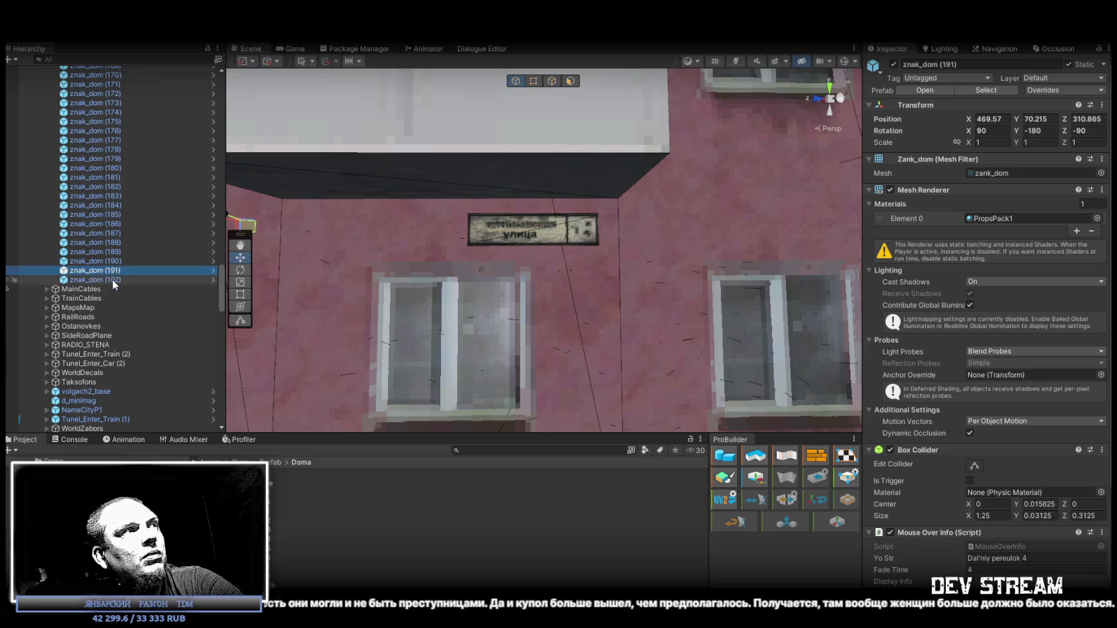
{"action": "mouse_move", "coordinate": [669, 271]}
{"action": "left_mouse_down"}
{"action": "mouse_move", "coordinate": [383, 251]}
{"action": "mouse_move", "coordinate": [398, 319]}
{"action": "mouse_move", "coordinate": [387, 324]}
{"action": "mouse_move", "coordinate": [545, 296]}
{"action": "mouse_move", "coordinate": [653, 292]}
{"action": "mouse_move", "coordinate": [656, 270]}
{"action": "left_mouse_up"}
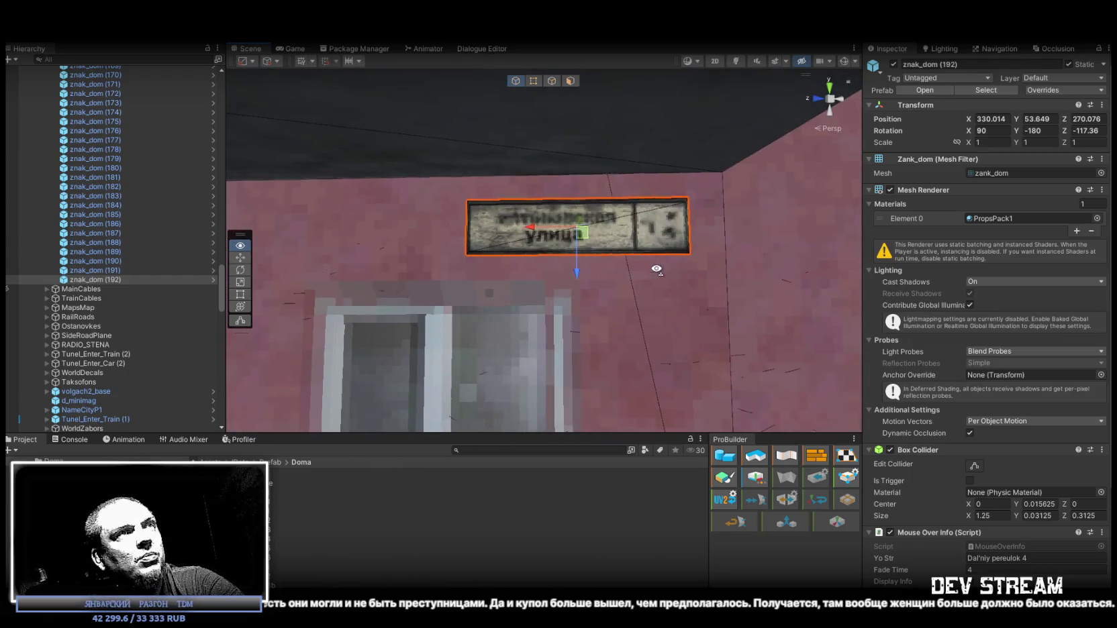
{"action": "left_click_drag", "start_coordinate": [579, 247], "coordinate": [669, 290]}
{"action": "scroll", "coordinate": [669, 291], "scroll_direction": "down", "scroll_amount": 10}
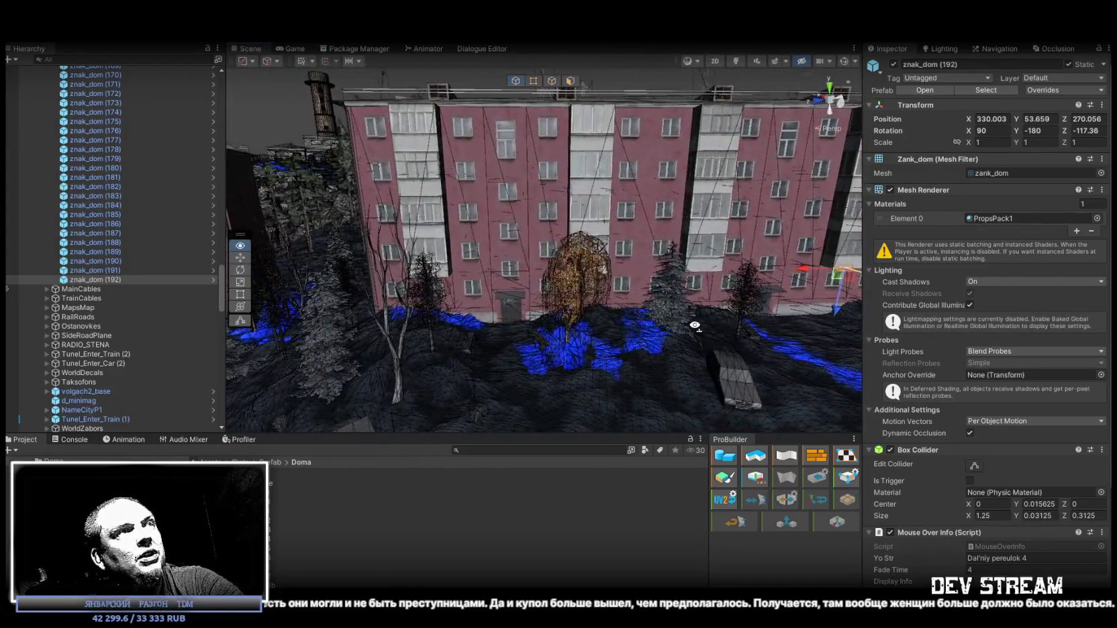
{"action": "left_click", "coordinate": [131, 278]}
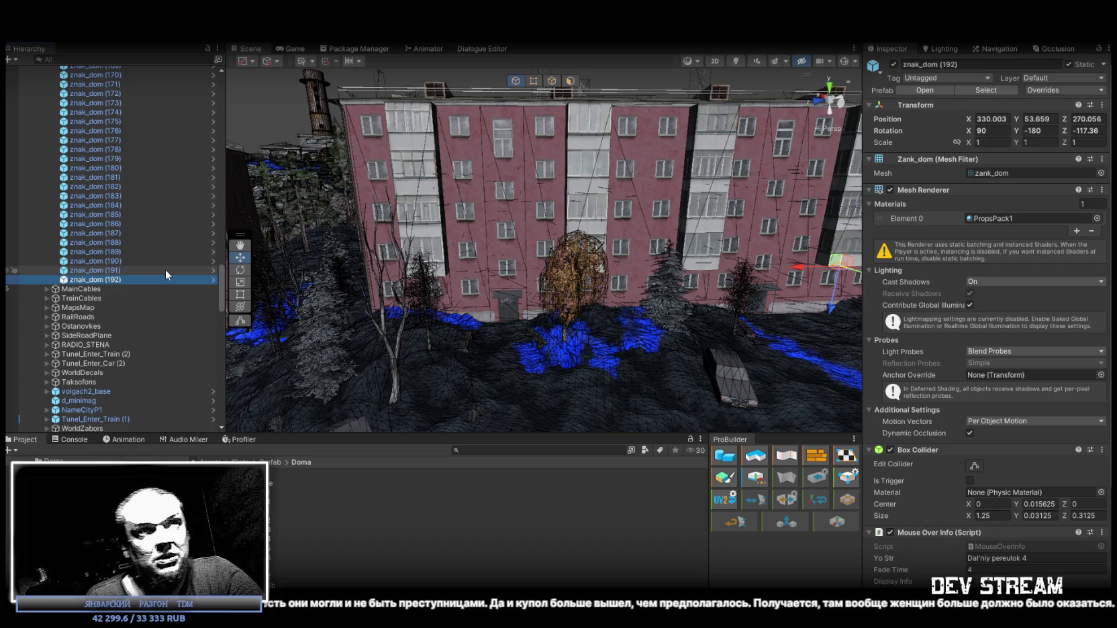
{"action": "mouse_move", "coordinate": [376, 282]}
{"action": "left_mouse_down"}
{"action": "mouse_move", "coordinate": [651, 301]}
{"action": "mouse_move", "coordinate": [444, 321]}
{"action": "mouse_move", "coordinate": [566, 366]}
{"action": "mouse_move", "coordinate": [567, 340]}
{"action": "left_mouse_up"}
Step: Duplicate znak_dom (192) as znak_dom (193) and bring the rus_build_5et_03d (3) building into view
{"action": "key", "text": "ctrl+d"}
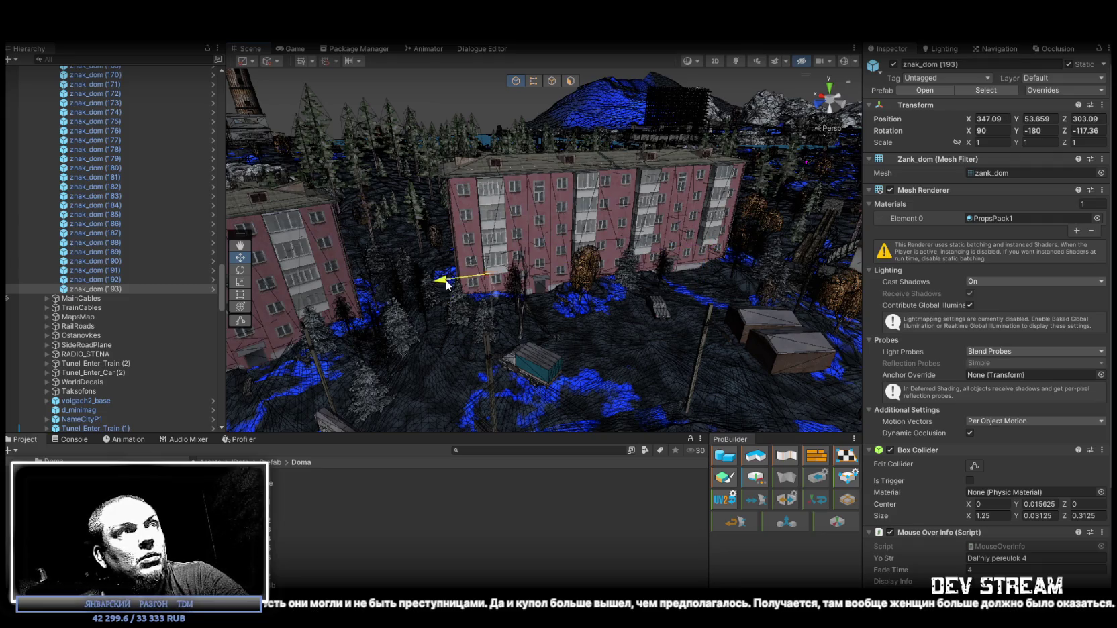
{"action": "mouse_move", "coordinate": [517, 264]}
{"action": "left_mouse_down"}
{"action": "mouse_move", "coordinate": [478, 221]}
{"action": "mouse_move", "coordinate": [629, 188]}
{"action": "mouse_move", "coordinate": [638, 223]}
{"action": "mouse_move", "coordinate": [479, 243]}
{"action": "mouse_move", "coordinate": [508, 212]}
{"action": "mouse_move", "coordinate": [564, 192]}
{"action": "left_mouse_up"}
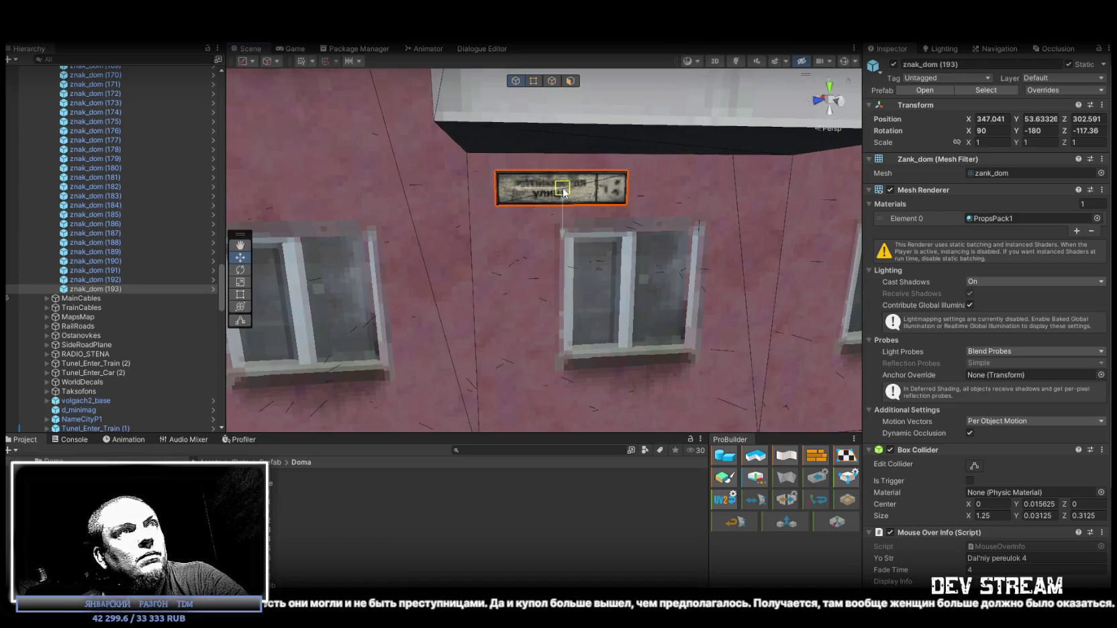
{"action": "scroll", "coordinate": [564, 191], "scroll_direction": "down", "scroll_amount": 3}
{"action": "mouse_move", "coordinate": [643, 210]}
{"action": "left_mouse_down"}
{"action": "mouse_move", "coordinate": [493, 279]}
{"action": "mouse_move", "coordinate": [631, 227]}
{"action": "mouse_move", "coordinate": [661, 240]}
{"action": "mouse_move", "coordinate": [400, 268]}
{"action": "mouse_move", "coordinate": [571, 252]}
{"action": "left_mouse_up"}
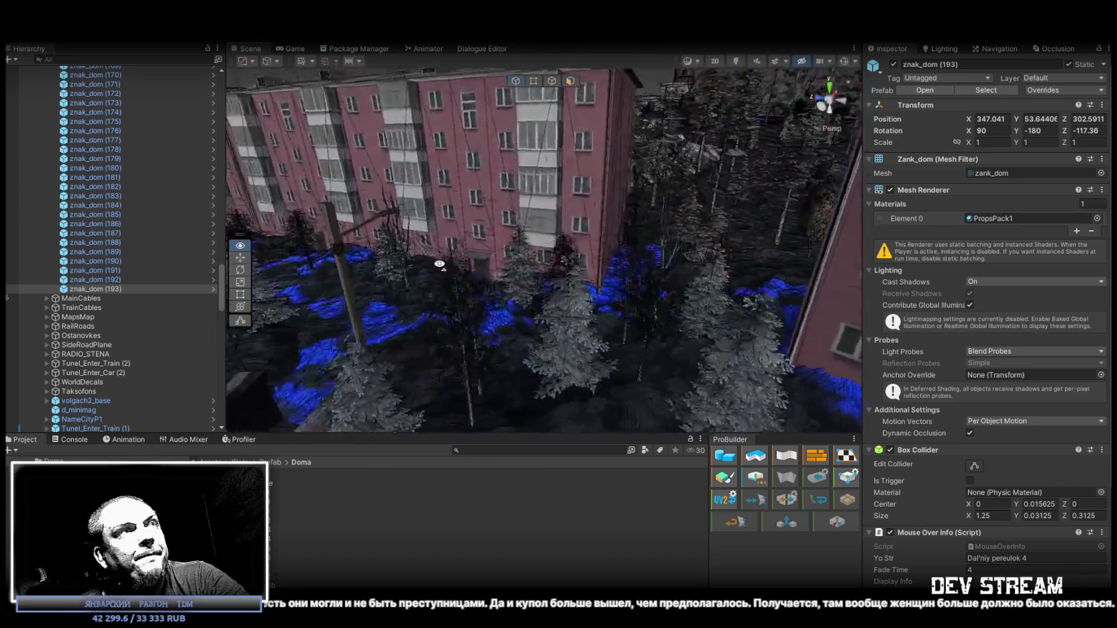
{"action": "left_click", "coordinate": [628, 231]}
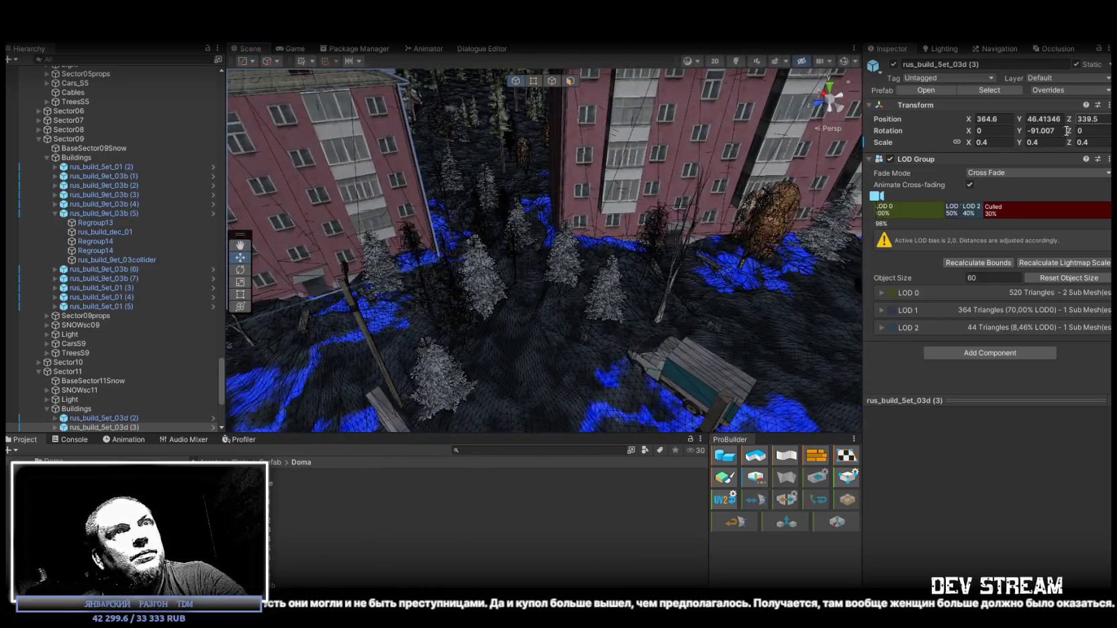
Step: Duplicate znak_dom (193) as znak_dom (194) and bring it to the corner building's wall
{"action": "scroll", "coordinate": [131, 305], "scroll_direction": "down", "scroll_amount": 20}
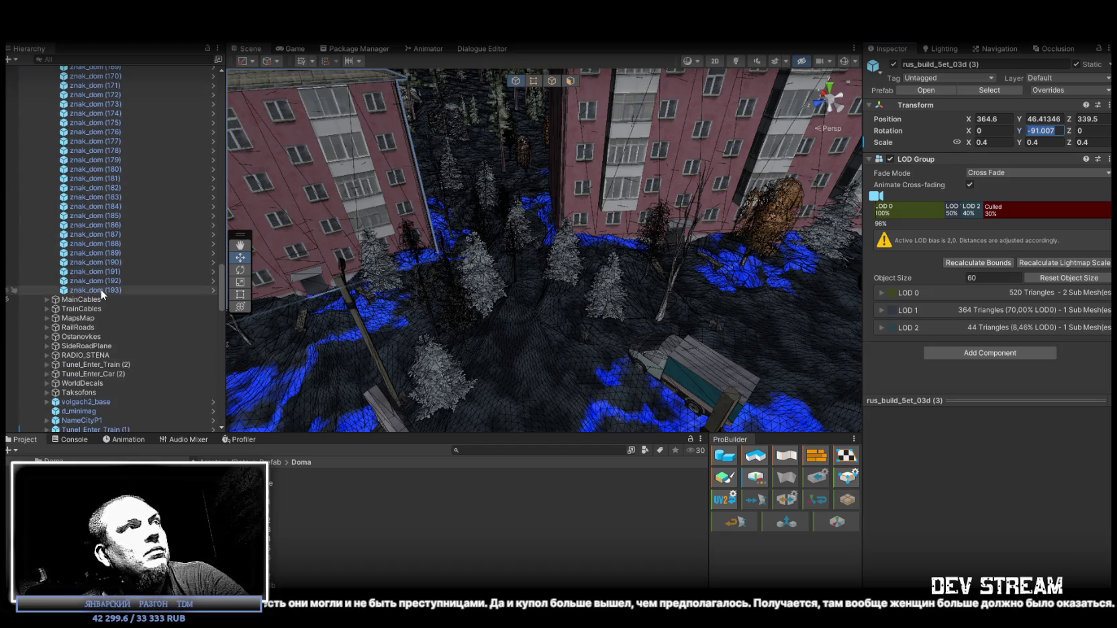
{"action": "left_click", "coordinate": [94, 290]}
{"action": "key", "text": "ctrl+d"}
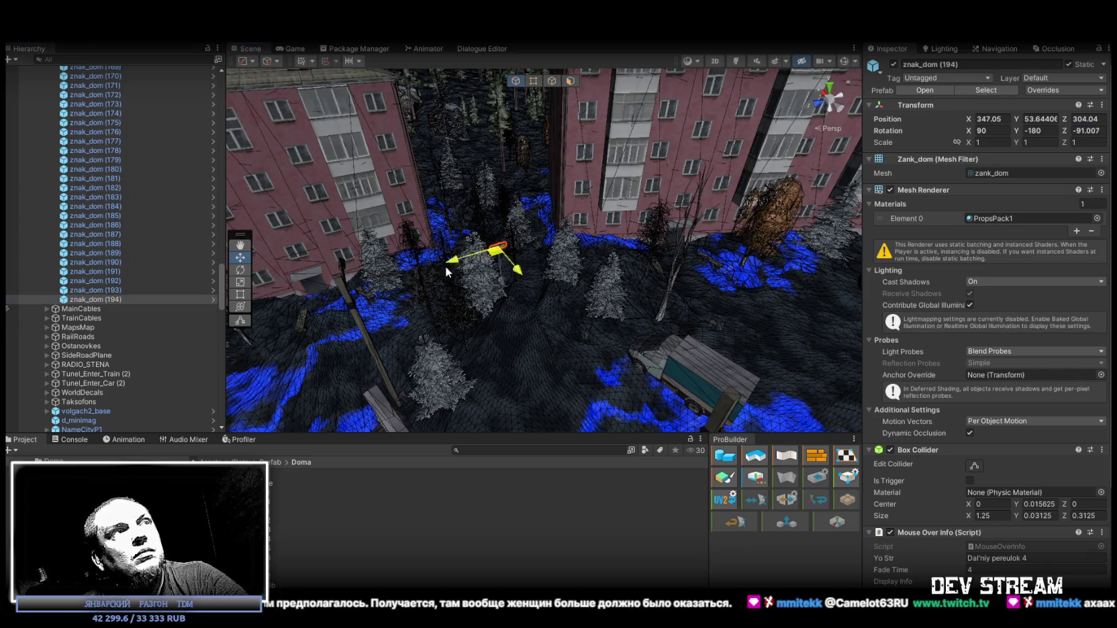
{"action": "mouse_move", "coordinate": [471, 206]}
{"action": "left_mouse_down"}
{"action": "mouse_move", "coordinate": [373, 243]}
{"action": "mouse_move", "coordinate": [453, 183]}
{"action": "mouse_move", "coordinate": [577, 281]}
{"action": "mouse_move", "coordinate": [688, 243]}
{"action": "mouse_move", "coordinate": [659, 226]}
{"action": "left_mouse_up"}
{"action": "key", "text": "f"}
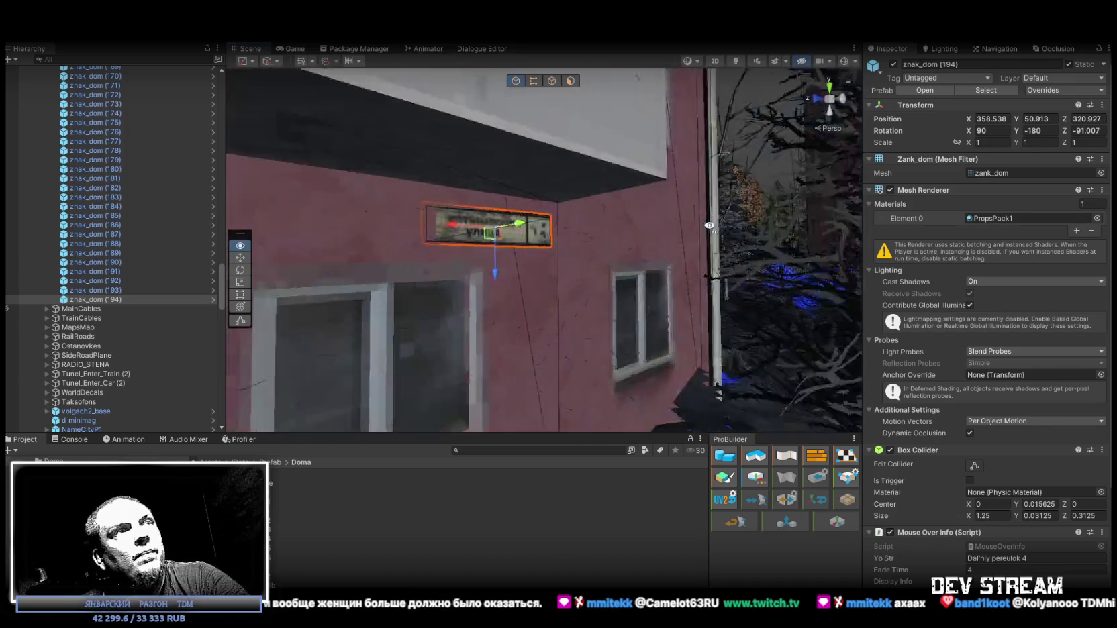
{"action": "scroll", "coordinate": [525, 218], "scroll_direction": "down", "scroll_amount": 3}
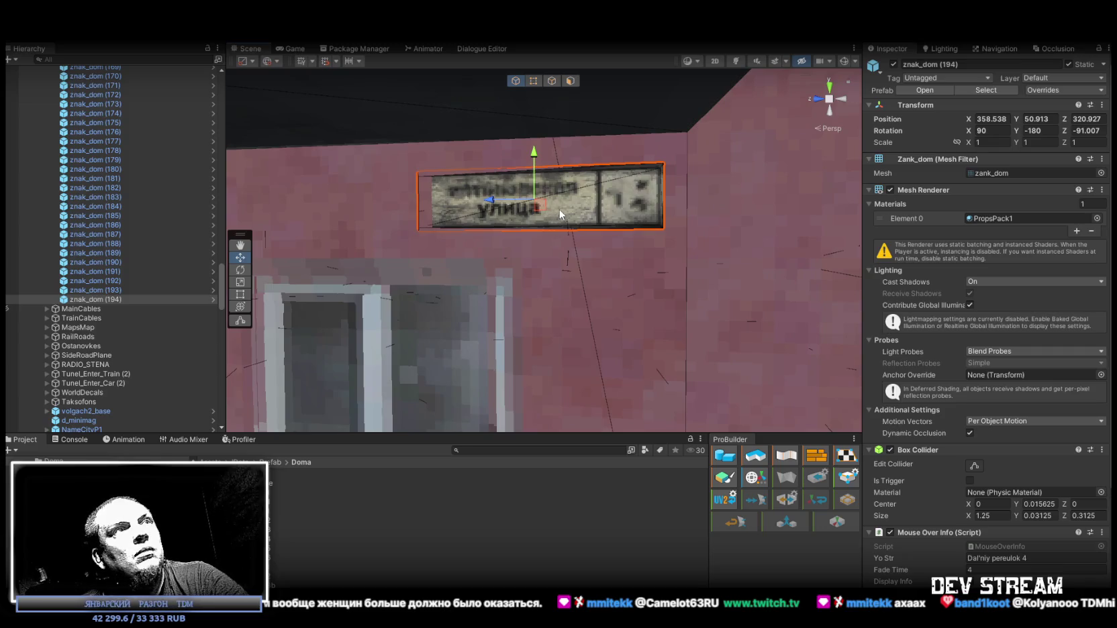
{"action": "mouse_move", "coordinate": [537, 205]}
{"action": "left_mouse_down"}
{"action": "mouse_move", "coordinate": [463, 186]}
{"action": "mouse_move", "coordinate": [417, 250]}
{"action": "left_mouse_up"}
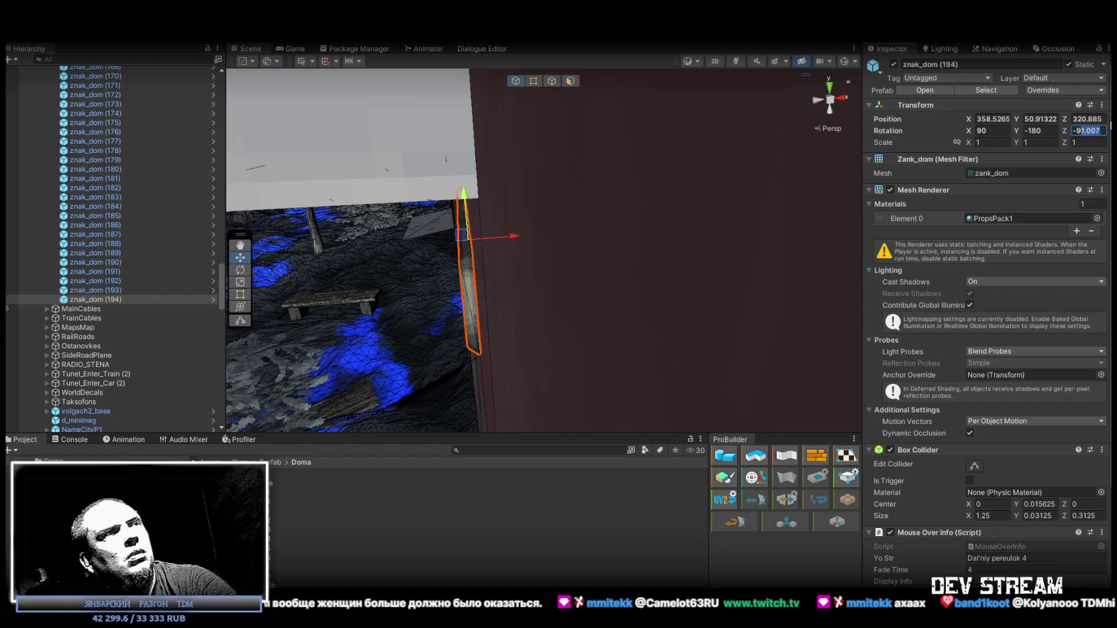
Step: Set znak_dom (194) to Z rotation -90 and slide it along the wall to 358.526, 51.262, 317.872
{"action": "left_click_drag", "start_coordinate": [771, 135], "coordinate": [745, 94], "text": "alt"}
{"action": "key", "text": "e"}
{"action": "mouse_move", "coordinate": [490, 142]}
{"action": "left_mouse_down"}
{"action": "mouse_move", "coordinate": [478, 150]}
{"action": "mouse_move", "coordinate": [836, 161]}
{"action": "mouse_move", "coordinate": [426, 320]}
{"action": "mouse_move", "coordinate": [436, 309]}
{"action": "mouse_move", "coordinate": [349, 302]}
{"action": "mouse_move", "coordinate": [457, 311]}
{"action": "mouse_move", "coordinate": [543, 237]}
{"action": "left_mouse_up"}
{"action": "scroll", "coordinate": [544, 237], "scroll_direction": "up", "scroll_amount": 10}
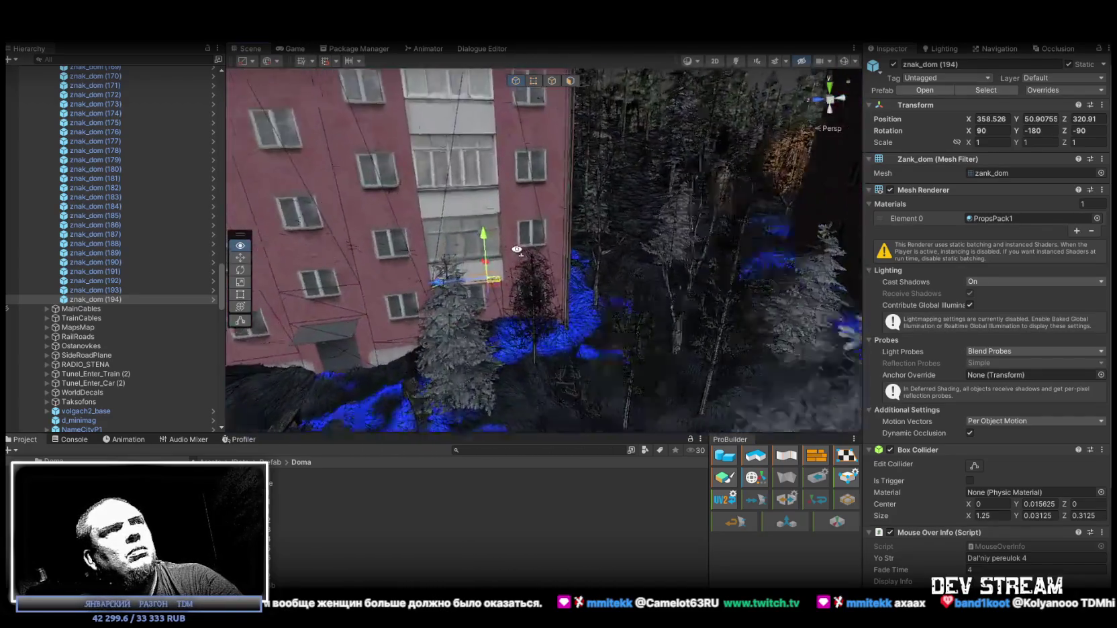
{"action": "mouse_move", "coordinate": [313, 216]}
{"action": "left_mouse_down"}
{"action": "mouse_move", "coordinate": [463, 235]}
{"action": "mouse_move", "coordinate": [501, 179]}
{"action": "mouse_move", "coordinate": [634, 225]}
{"action": "mouse_move", "coordinate": [588, 213]}
{"action": "left_mouse_up"}
Step: Set the znak_dom (193) sign's Z rotation to -115, undoing a trial rotation
{"action": "left_click", "coordinate": [588, 215]}
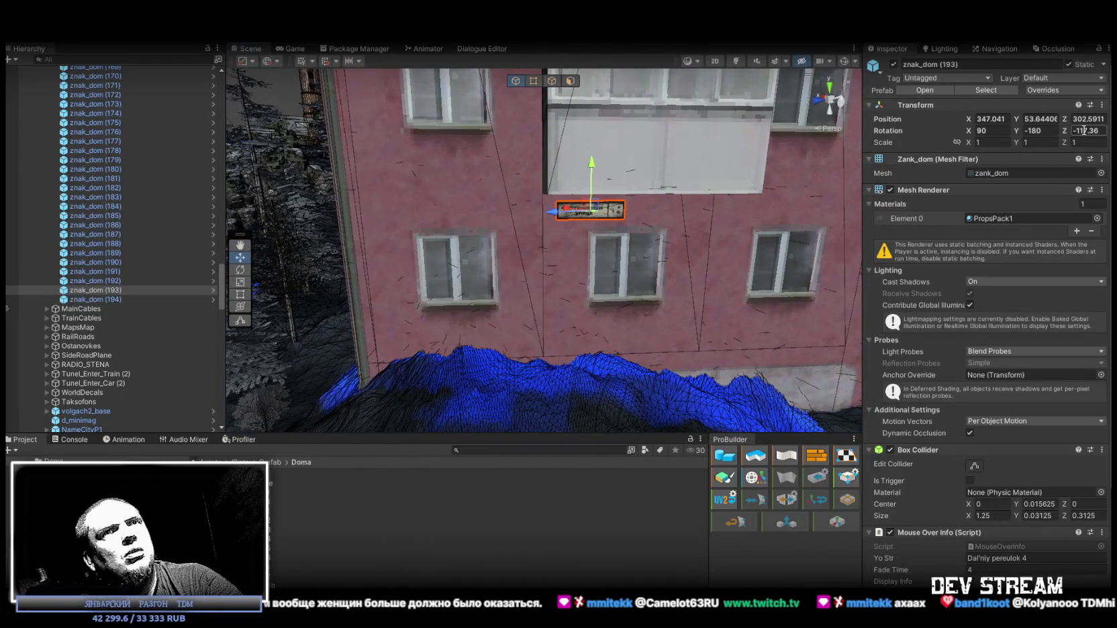
{"action": "type", "text": "-115"}
{"action": "key", "text": "Return"}
{"action": "mouse_move", "coordinate": [678, 222]}
{"action": "left_mouse_down", "text": "alt"}
{"action": "mouse_move", "coordinate": [643, 204]}
{"action": "mouse_move", "coordinate": [439, 181]}
{"action": "mouse_move", "coordinate": [393, 294]}
{"action": "mouse_move", "coordinate": [360, 324]}
{"action": "mouse_move", "coordinate": [396, 306]}
{"action": "mouse_move", "coordinate": [416, 315]}
{"action": "left_mouse_up", "text": "alt"}
{"action": "key", "text": "e"}
{"action": "left_click_drag", "start_coordinate": [587, 332], "coordinate": [594, 331]}
{"action": "key", "text": "ctrl+z"}
{"action": "key", "text": "ctrl+z"}
{"action": "mouse_move", "coordinate": [530, 255]}
{"action": "left_mouse_down", "text": "alt"}
{"action": "mouse_move", "coordinate": [604, 221]}
{"action": "mouse_move", "coordinate": [710, 205]}
{"action": "mouse_move", "coordinate": [697, 186]}
{"action": "mouse_move", "coordinate": [542, 264]}
{"action": "mouse_move", "coordinate": [587, 218]}
{"action": "mouse_move", "coordinate": [640, 112]}
{"action": "mouse_move", "coordinate": [557, 201]}
{"action": "mouse_move", "coordinate": [573, 194]}
{"action": "mouse_move", "coordinate": [549, 262]}
{"action": "mouse_move", "coordinate": [326, 233]}
{"action": "mouse_move", "coordinate": [483, 193]}
{"action": "mouse_move", "coordinate": [547, 193]}
{"action": "mouse_move", "coordinate": [537, 199]}
{"action": "left_mouse_up", "text": "alt"}
{"action": "key", "text": "w"}
Step: Nudge the znak_dom (192) sign slightly along its wall, then switch to the browser
{"action": "left_click", "coordinate": [557, 214]}
{"action": "left_click_drag", "start_coordinate": [559, 242], "coordinate": [545, 240], "text": "alt"}
{"action": "left_click_drag", "start_coordinate": [545, 239], "coordinate": [564, 241]}
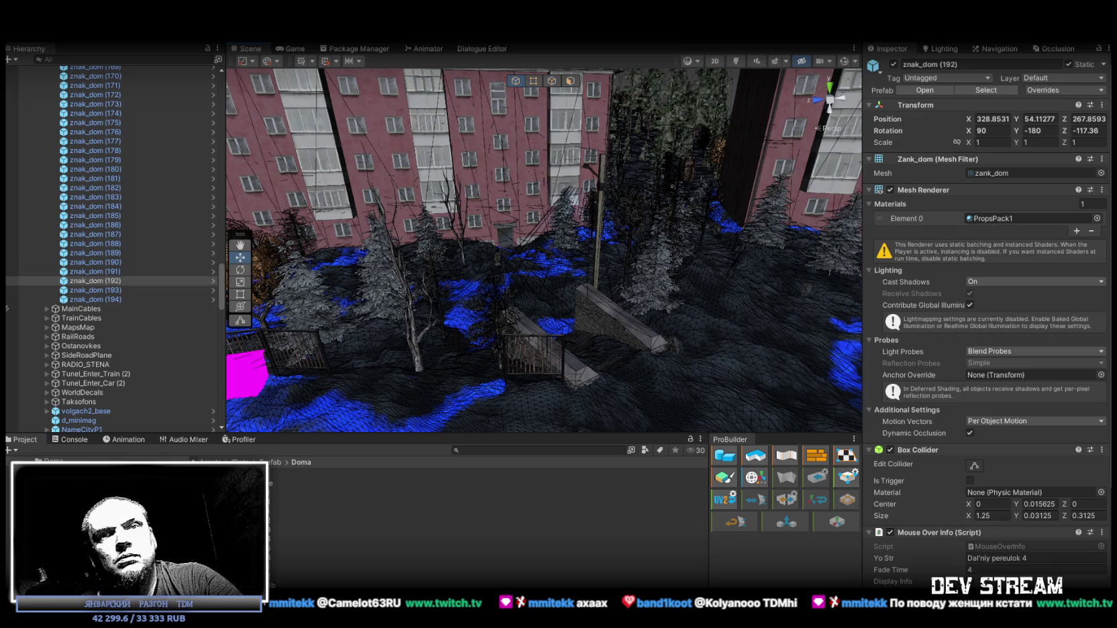
{"action": "key", "text": "alt+Tab"}
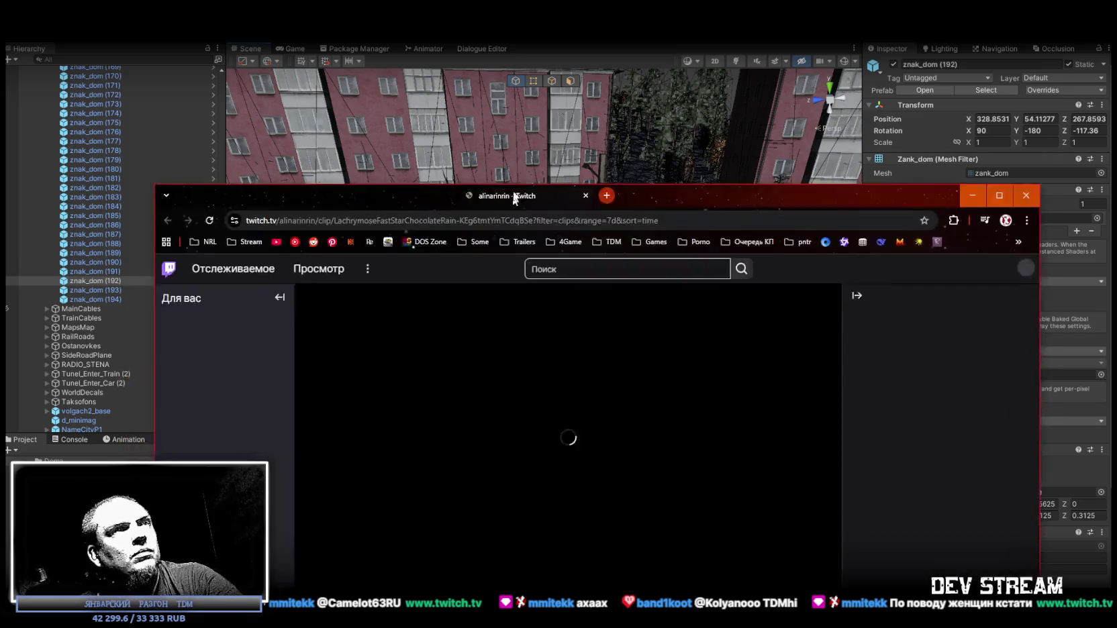
Step: Maximize the Chrome window and unmute the Twitch site from the tab menu
{"action": "double_click", "coordinate": [397, 65]}
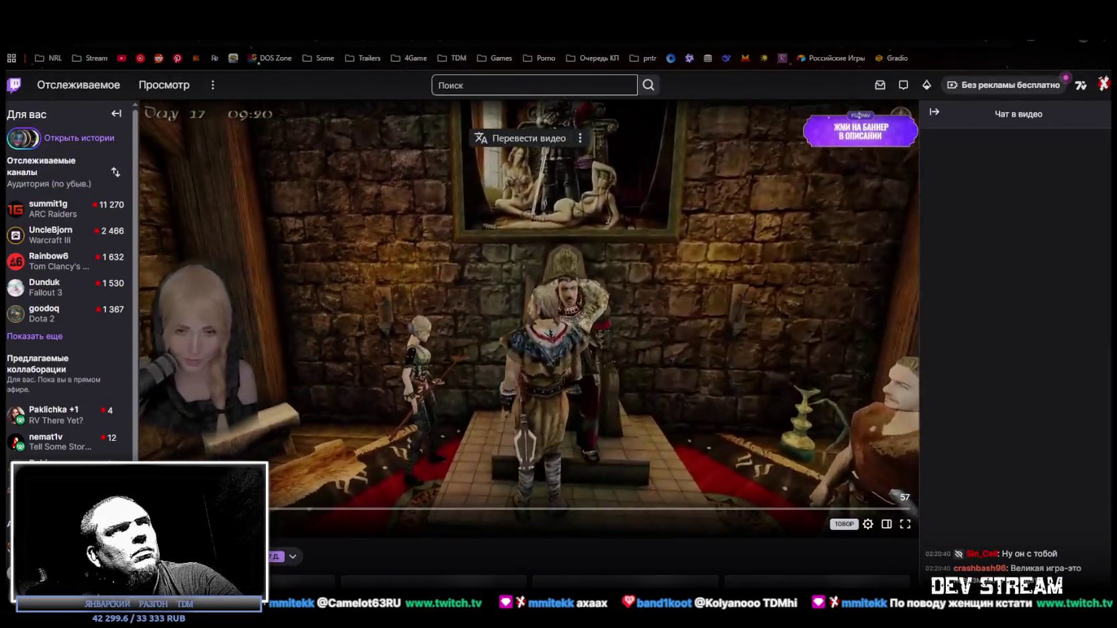
{"action": "scroll", "coordinate": [530, 315], "scroll_direction": "down", "scroll_amount": 4}
{"action": "right_click", "coordinate": [104, 39]}
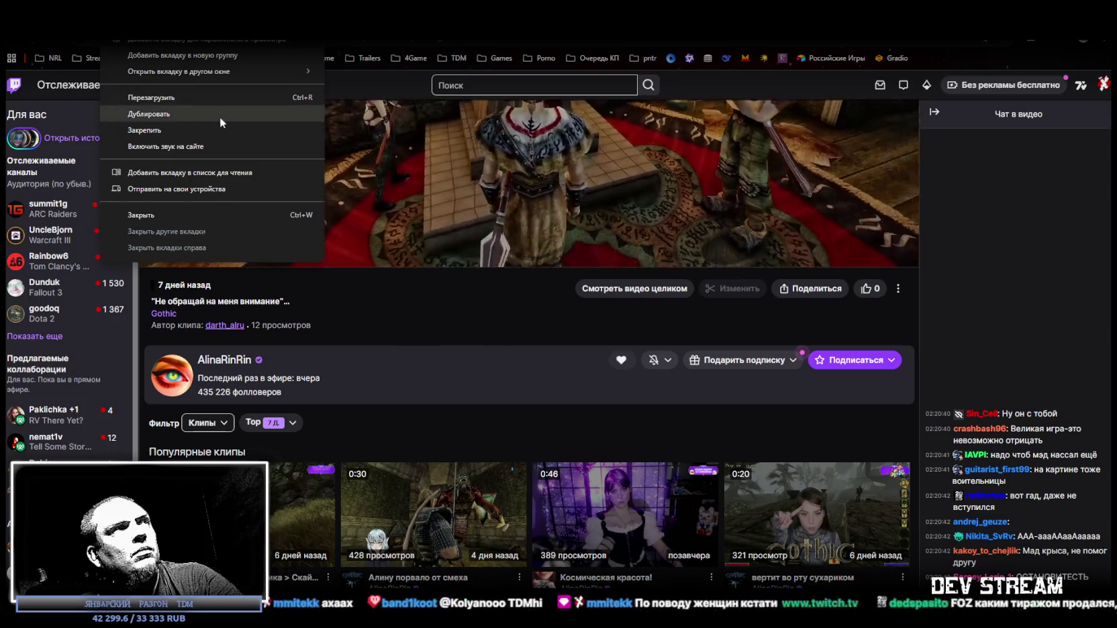
{"action": "left_click", "coordinate": [166, 146]}
{"action": "scroll", "coordinate": [275, 532], "scroll_direction": "up", "scroll_amount": 4}
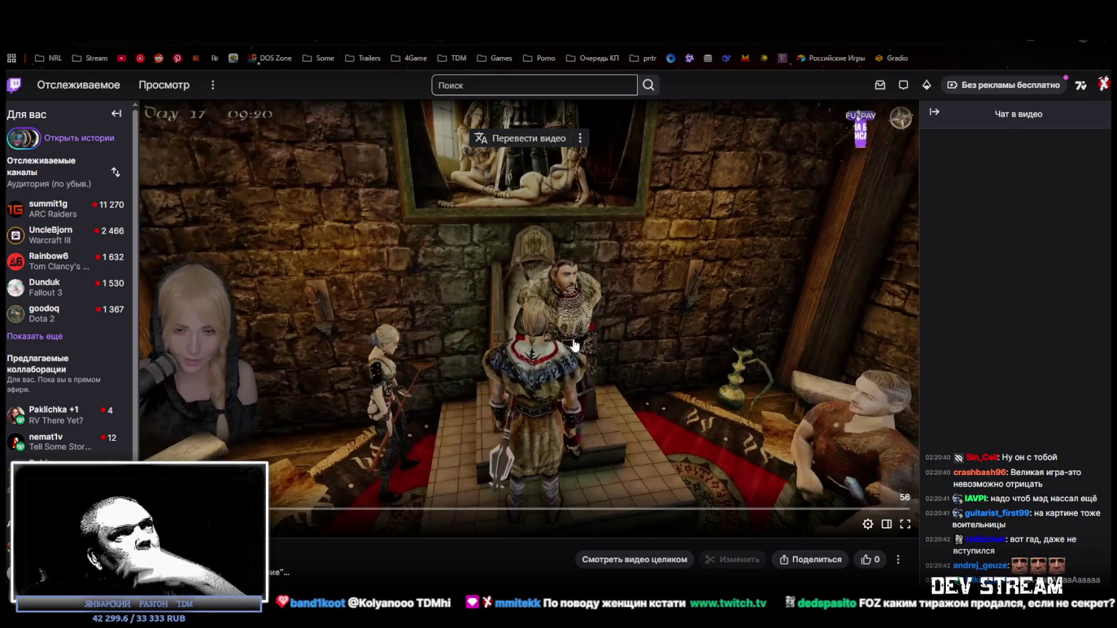
Step: Play and watch the Gothic gameplay clip, then return to Unity
{"action": "left_click", "coordinate": [621, 347]}
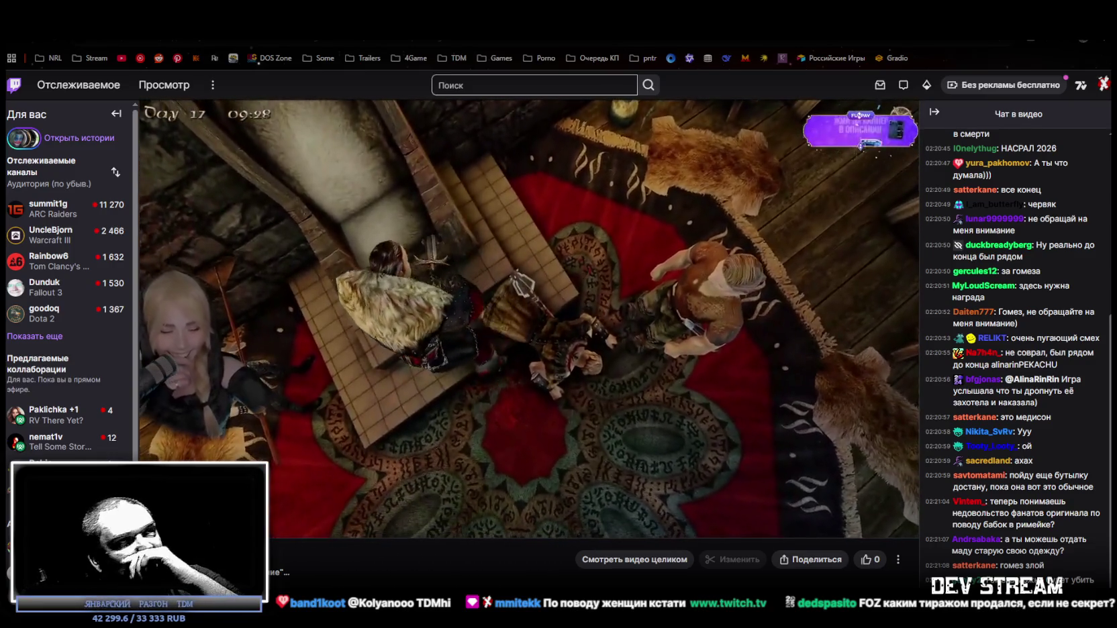
{"action": "mouse_move", "coordinate": [636, 382]}
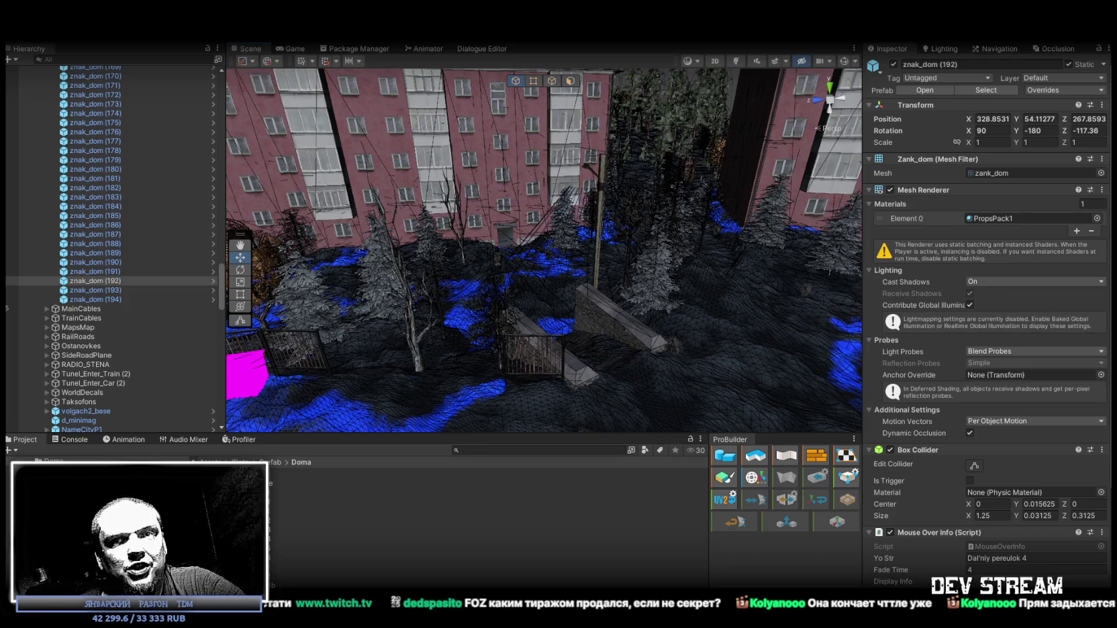
{"action": "key", "text": "alt+Tab"}
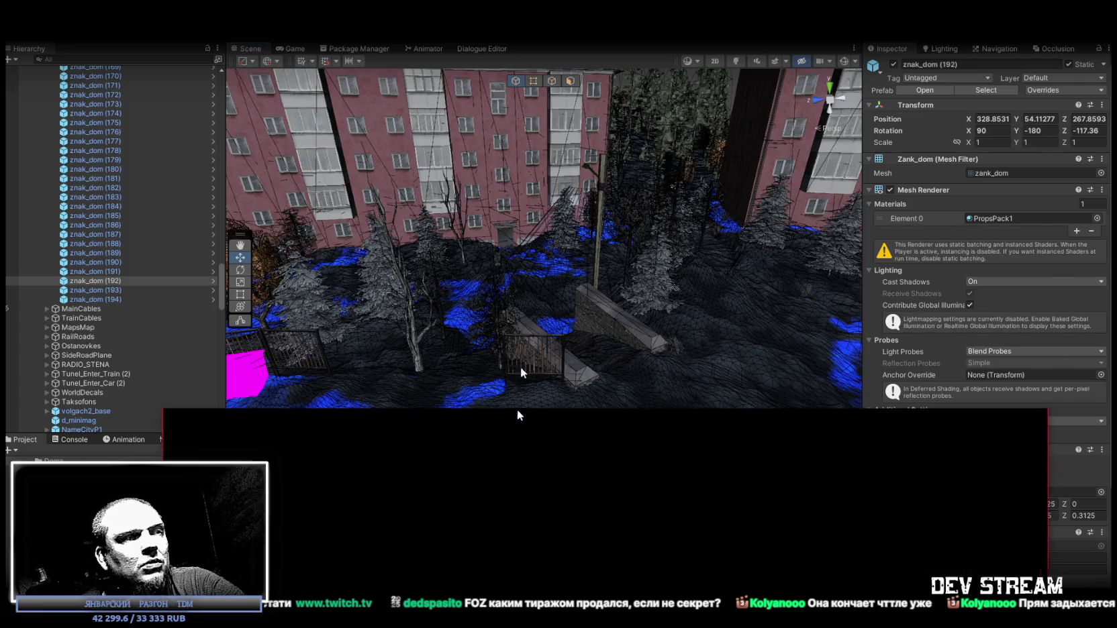
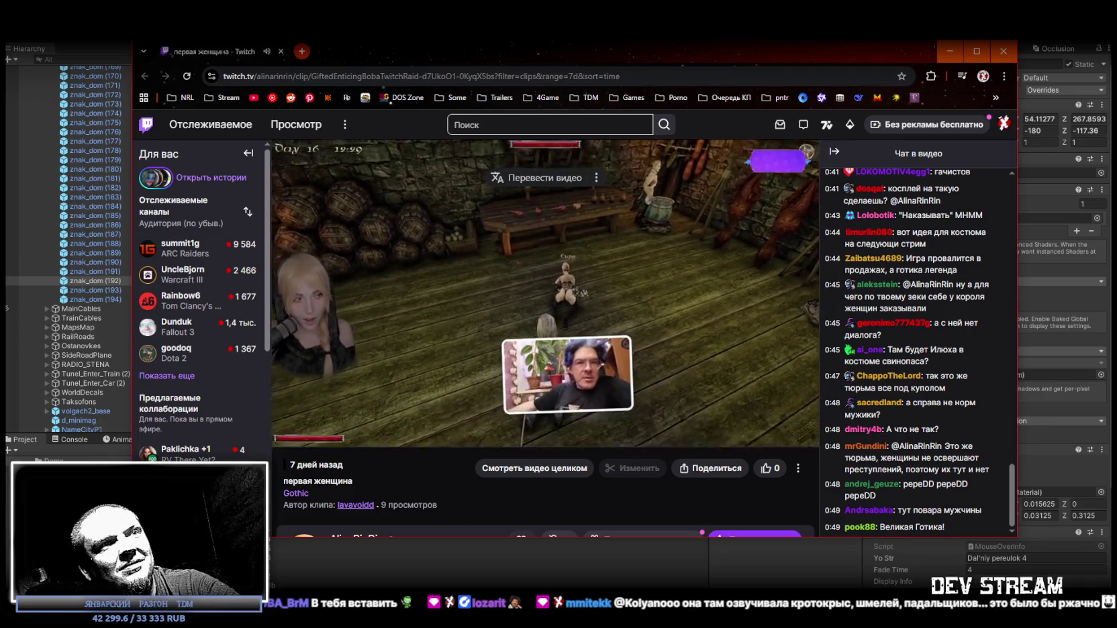
Step: Close the Twitch clip window to return to the Unity city scene
{"action": "left_click", "coordinate": [280, 53]}
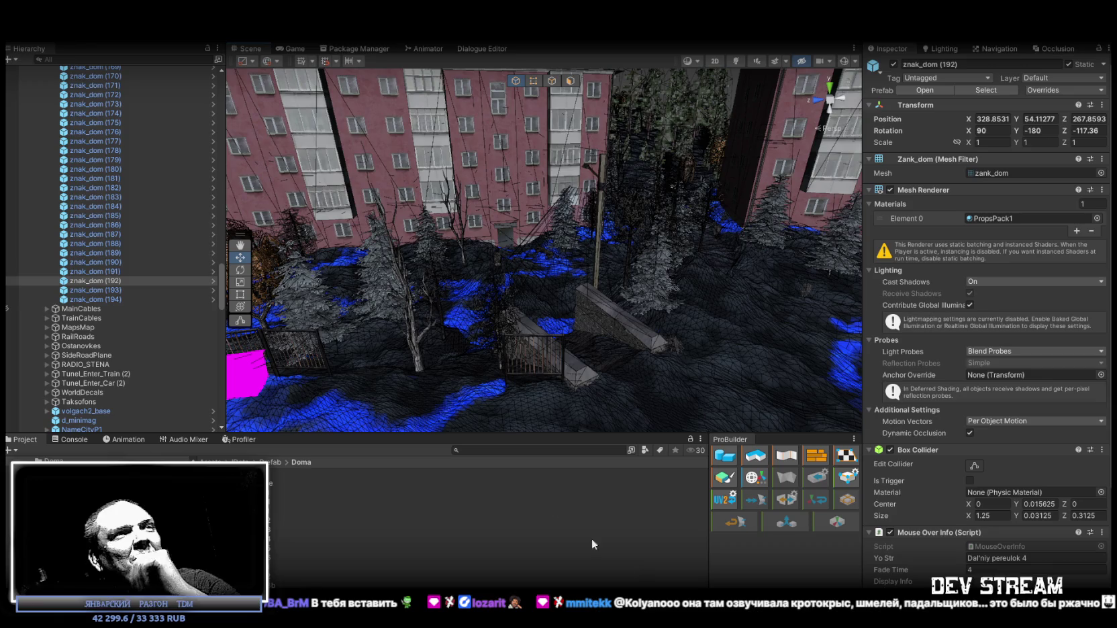
Step: Fly to the red building, select sign znak_dom (194) on its wall, then pull back to the yard
{"action": "mouse_move", "coordinate": [435, 303]}
{"action": "left_mouse_down"}
{"action": "mouse_move", "coordinate": [600, 171]}
{"action": "mouse_move", "coordinate": [503, 231]}
{"action": "left_mouse_up"}
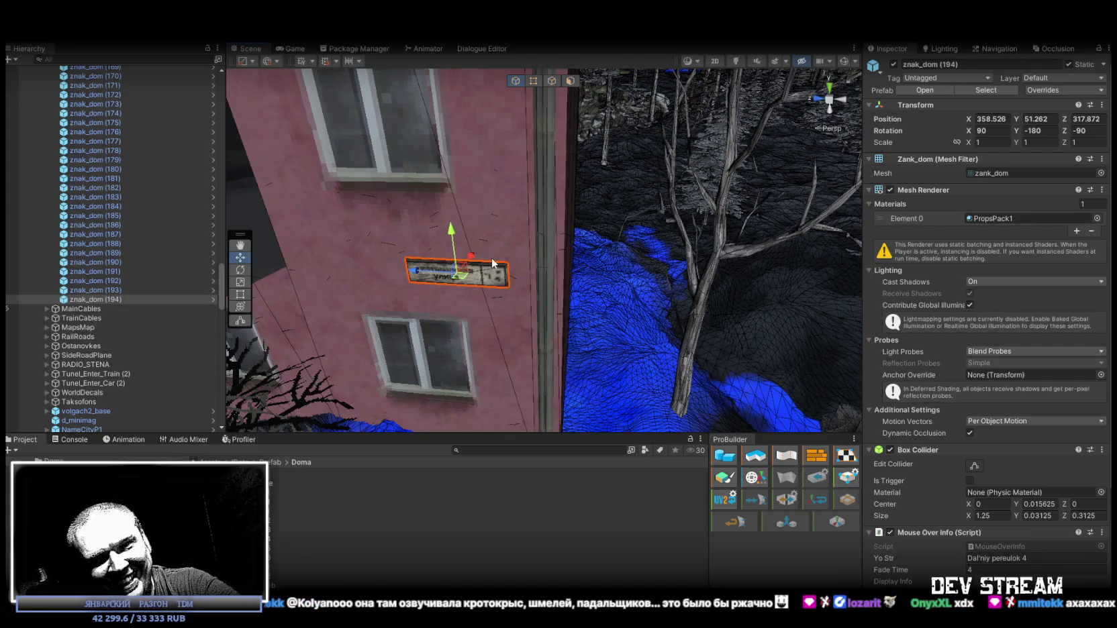
{"action": "mouse_move", "coordinate": [491, 258]}
{"action": "left_mouse_down"}
{"action": "mouse_move", "coordinate": [430, 215]}
{"action": "mouse_move", "coordinate": [641, 257]}
{"action": "mouse_move", "coordinate": [629, 206]}
{"action": "mouse_move", "coordinate": [933, 192]}
{"action": "mouse_move", "coordinate": [867, 170]}
{"action": "left_mouse_up"}
{"action": "mouse_move", "coordinate": [805, 201]}
{"action": "left_mouse_down"}
{"action": "mouse_move", "coordinate": [628, 287]}
{"action": "mouse_move", "coordinate": [252, 305]}
{"action": "left_mouse_up"}
{"action": "left_click", "coordinate": [108, 300]}
{"action": "mouse_move", "coordinate": [469, 268]}
{"action": "left_mouse_down"}
{"action": "mouse_move", "coordinate": [350, 189]}
{"action": "mouse_move", "coordinate": [794, 195]}
{"action": "mouse_move", "coordinate": [712, 208]}
{"action": "mouse_move", "coordinate": [679, 242]}
{"action": "left_mouse_up"}
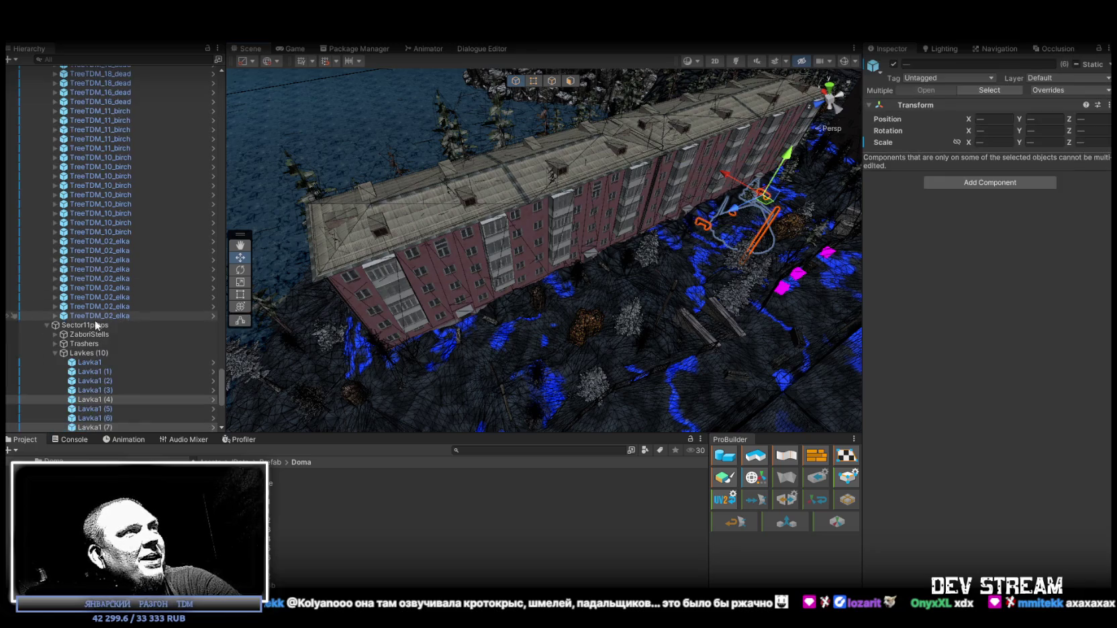
Step: Select znak_dom (195) and move it up and left beside the pink block's lower windows
{"action": "scroll", "coordinate": [109, 369], "scroll_direction": "up", "scroll_amount": 15}
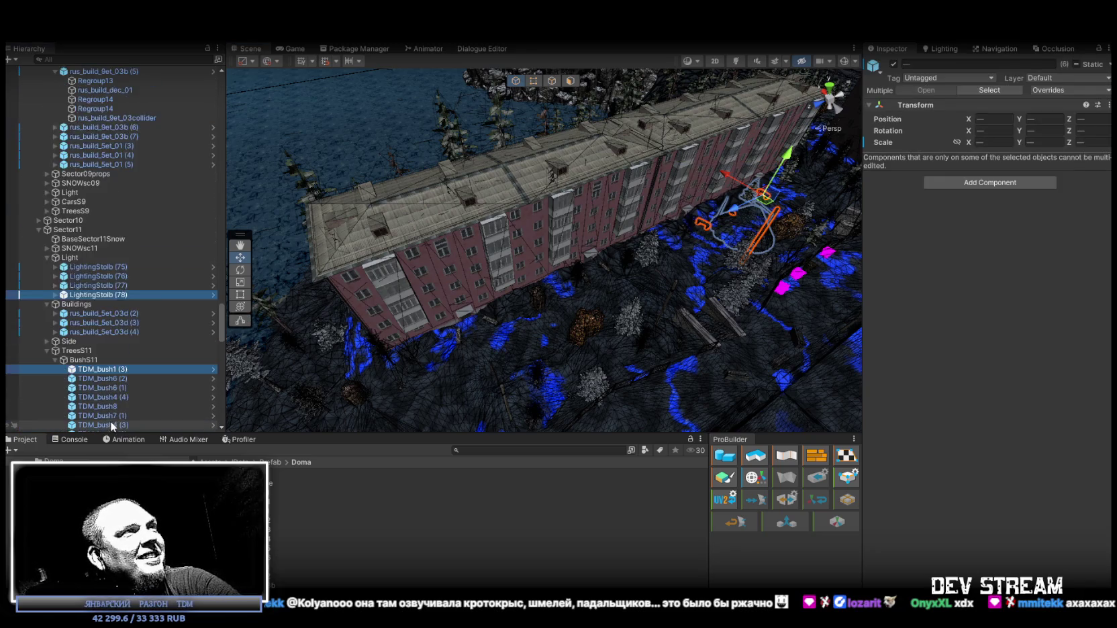
{"action": "scroll", "coordinate": [69, 279], "scroll_direction": "up", "scroll_amount": 20}
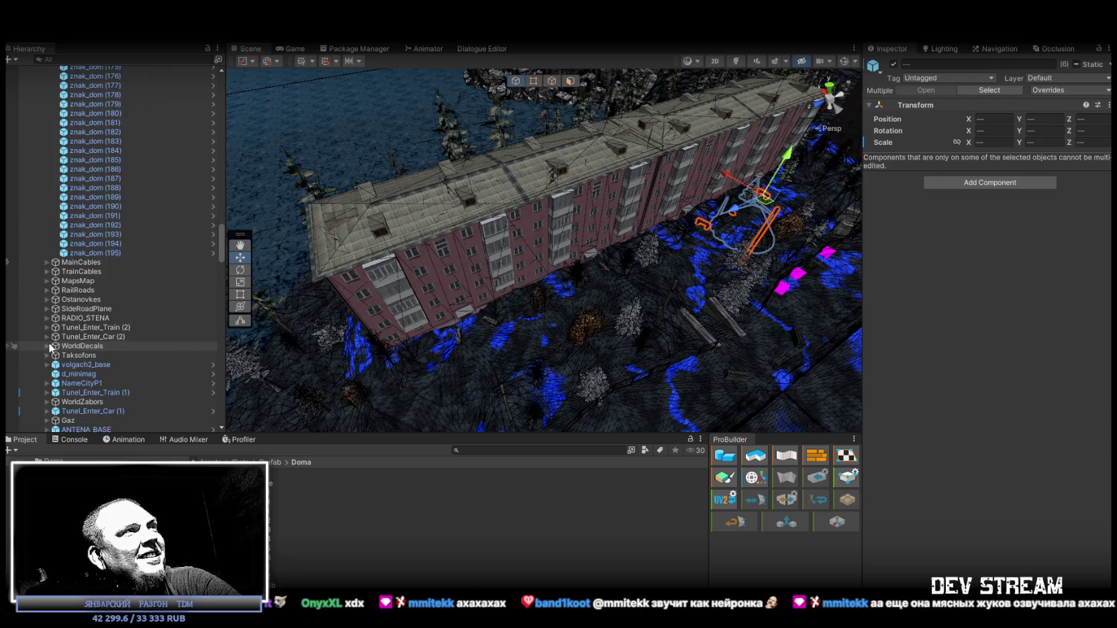
{"action": "scroll", "coordinate": [53, 343], "scroll_direction": "down", "scroll_amount": 15}
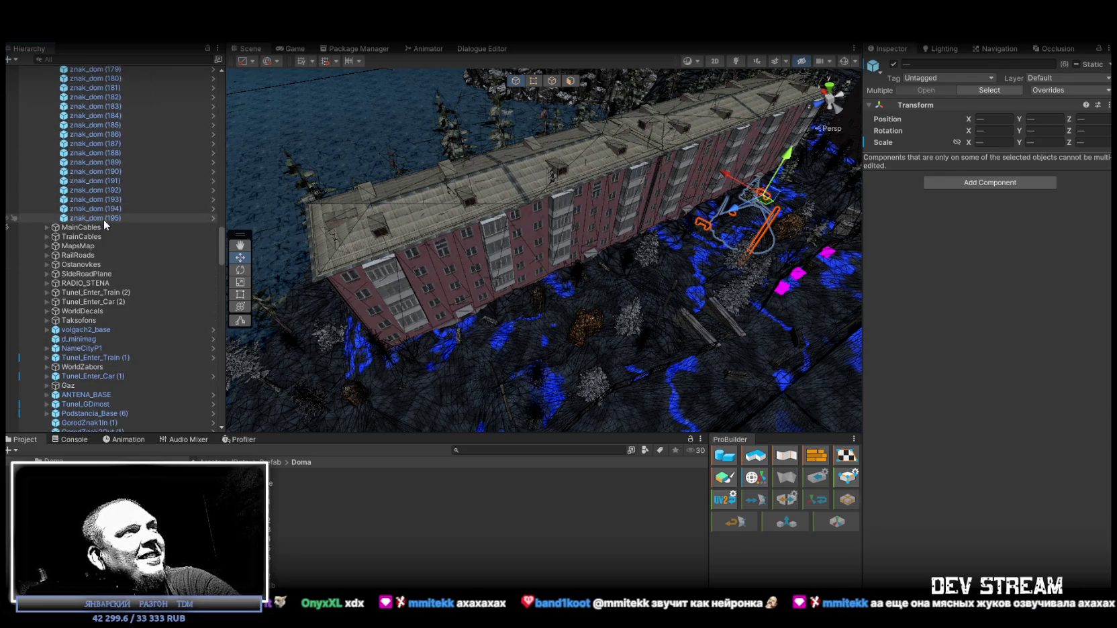
{"action": "left_click", "coordinate": [103, 218]}
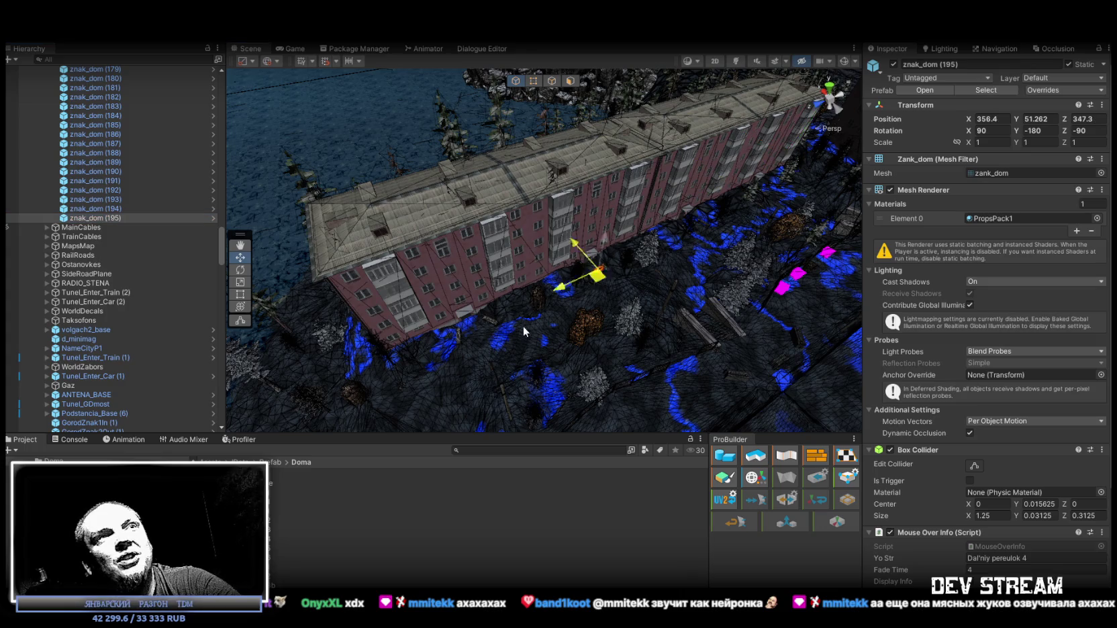
{"action": "scroll", "coordinate": [461, 262], "scroll_direction": "up", "scroll_amount": 10}
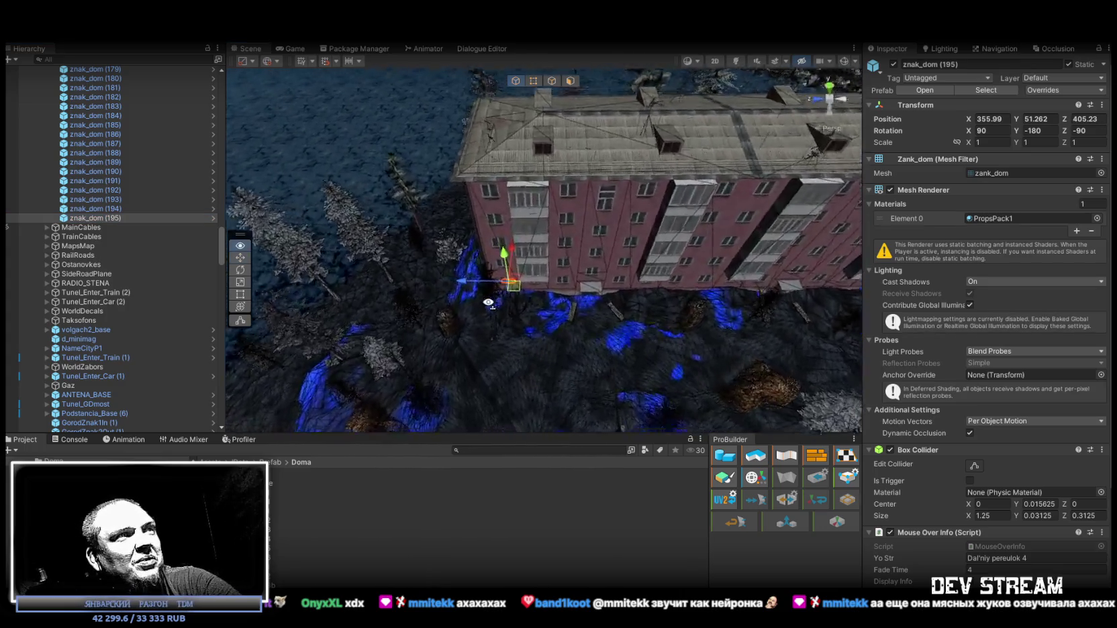
{"action": "left_click_drag", "start_coordinate": [425, 253], "coordinate": [401, 230]}
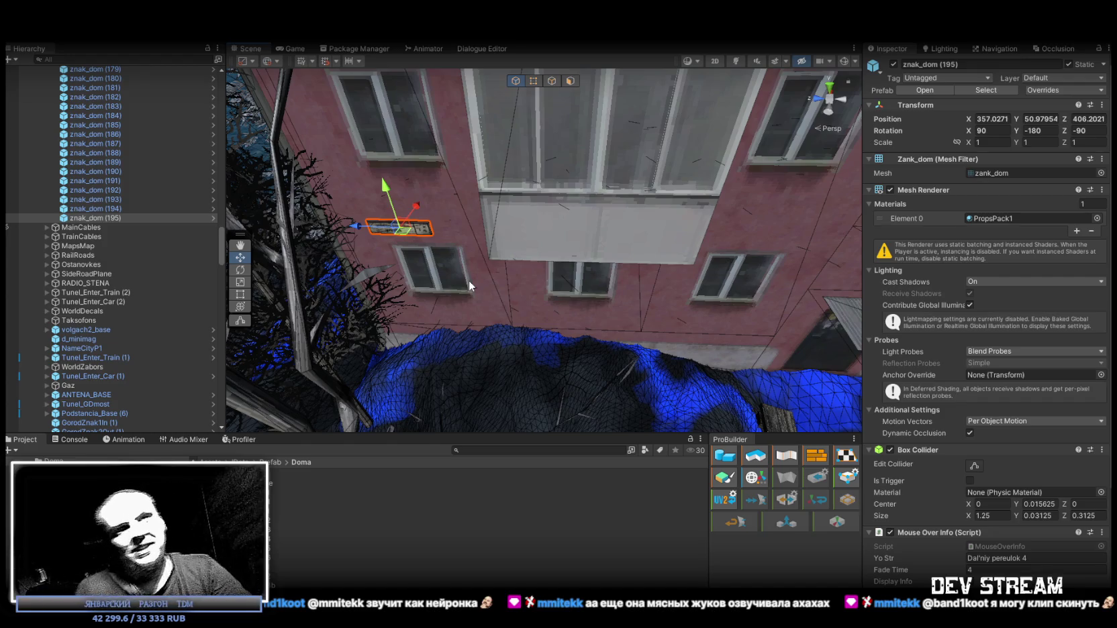
{"action": "mouse_move", "coordinate": [443, 241]}
{"action": "left_mouse_down"}
{"action": "mouse_move", "coordinate": [482, 211]}
{"action": "mouse_move", "coordinate": [542, 236]}
{"action": "mouse_move", "coordinate": [564, 231]}
{"action": "left_mouse_up"}
Step: Set Position Y of both znak_dom (194) and znak_dom (195) to 51.17
{"action": "left_click", "coordinate": [95, 209], "text": "ctrl"}
{"action": "left_click", "coordinate": [1027, 120]}
{"action": "type", "text": "1.28"}
{"action": "key", "text": "BackSpace"}
{"action": "key", "text": "BackSpace"}
{"action": "type", "text": "17"}
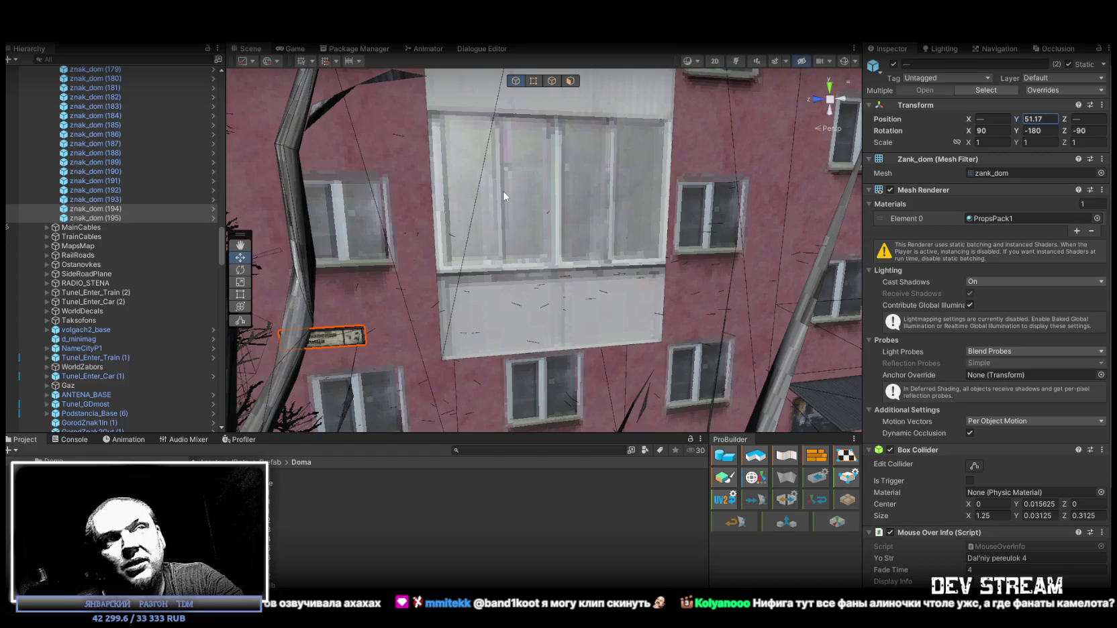
Step: Select znak_dom (195) alone and frame it, viewing the building at an angle
{"action": "left_click", "coordinate": [94, 209]}
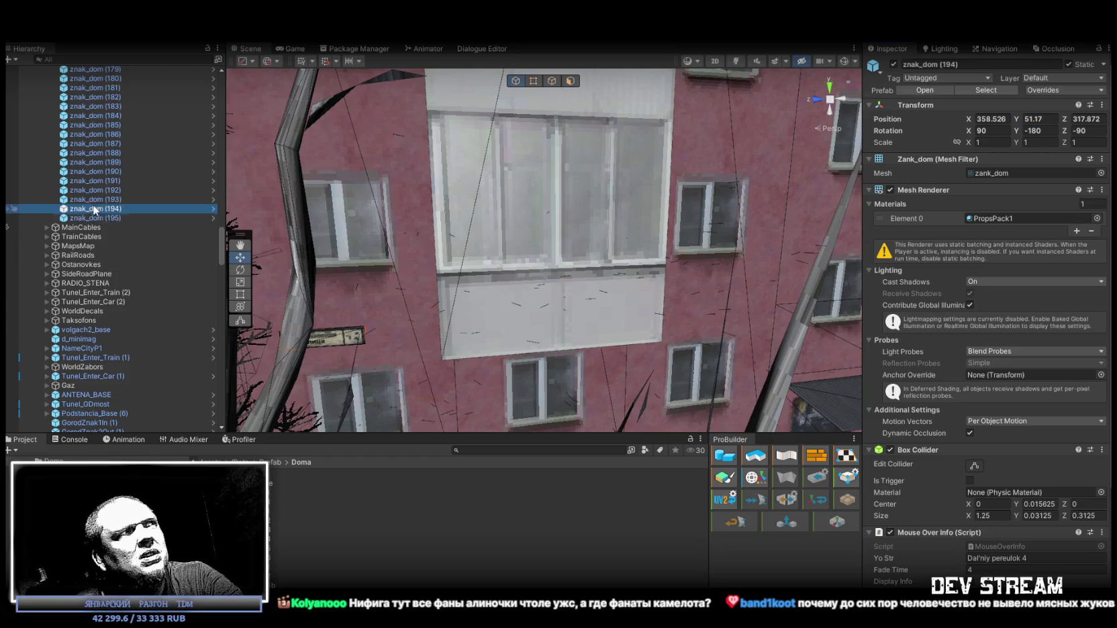
{"action": "left_click", "coordinate": [95, 218]}
{"action": "key", "text": "f"}
{"action": "left_click_drag", "start_coordinate": [317, 295], "coordinate": [336, 323]}
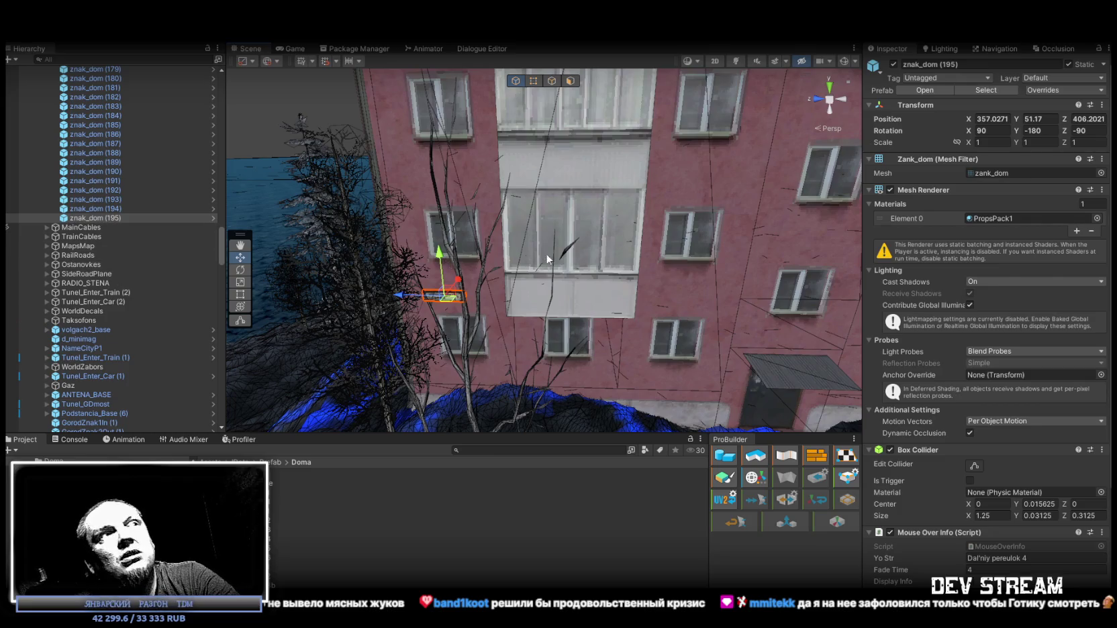
Step: Look around the placed sign and courtyard, then switch to the Telegram channel window
{"action": "key", "text": "w"}
{"action": "key", "text": "w"}
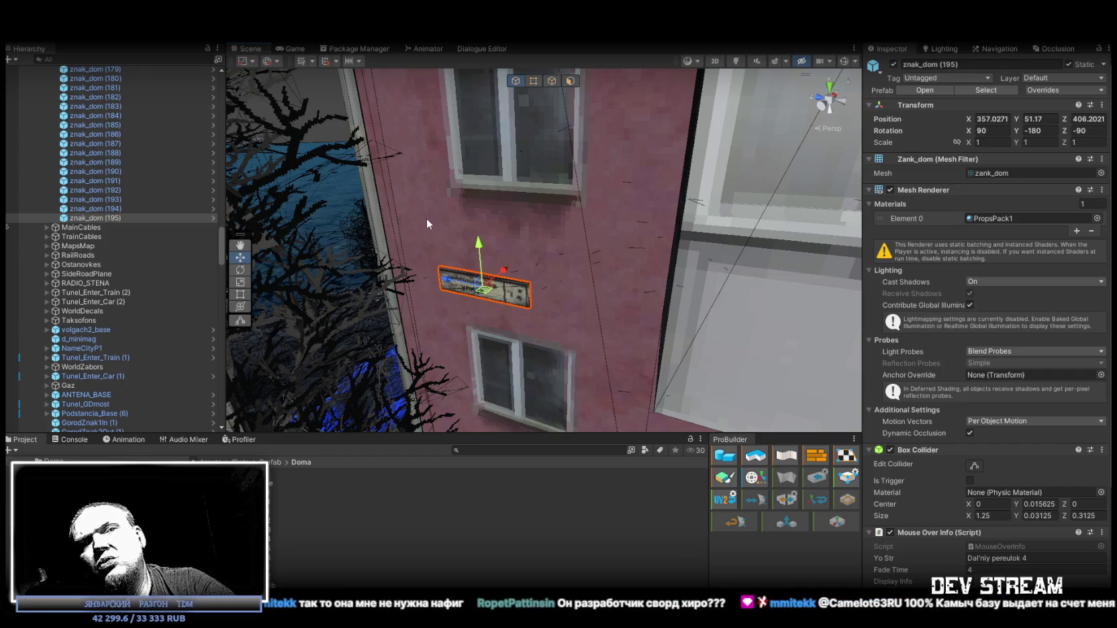
{"action": "mouse_move", "coordinate": [427, 223]}
{"action": "left_mouse_down"}
{"action": "mouse_move", "coordinate": [189, 269]}
{"action": "mouse_move", "coordinate": [4, 269]}
{"action": "mouse_move", "coordinate": [1079, 276]}
{"action": "mouse_move", "coordinate": [14, 281]}
{"action": "mouse_move", "coordinate": [303, 287]}
{"action": "left_mouse_up"}
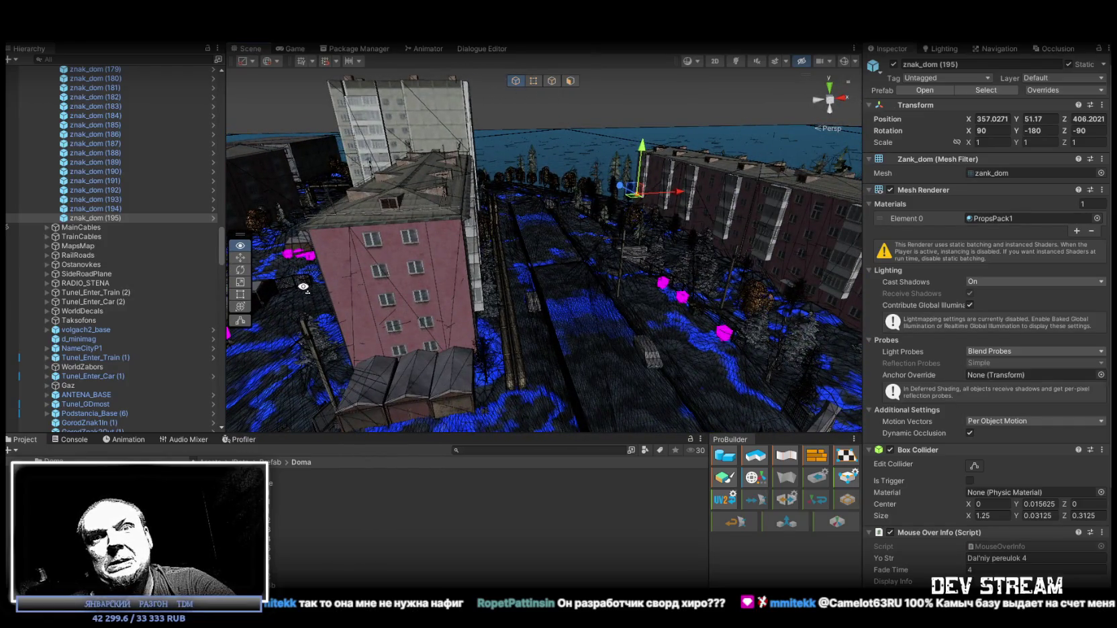
{"action": "left_click_drag", "start_coordinate": [303, 287], "coordinate": [376, 290]}
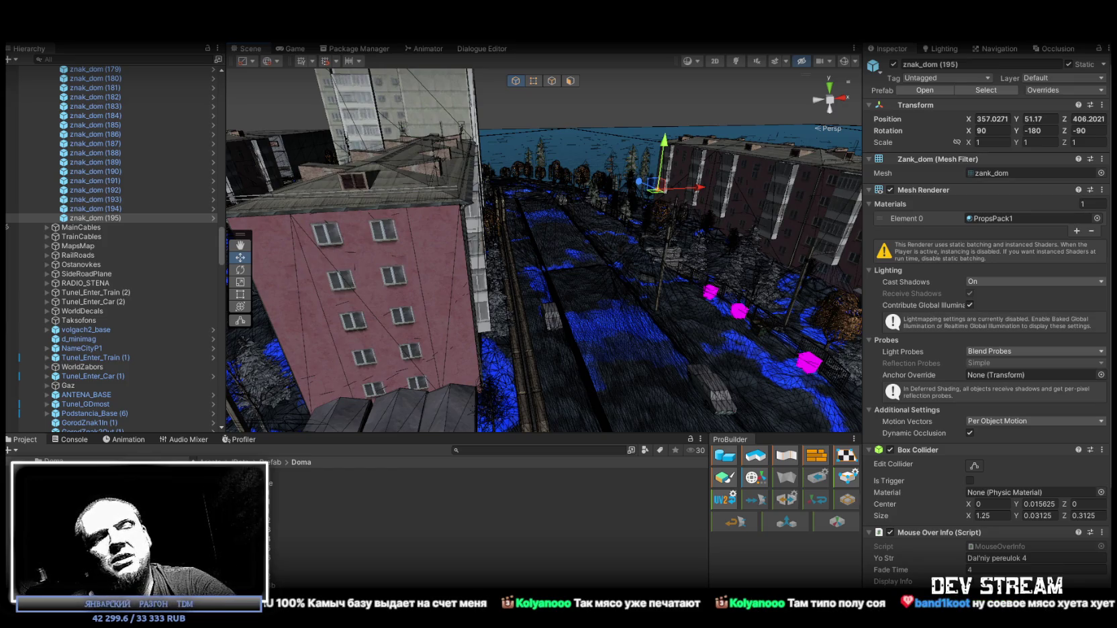
{"action": "key", "text": "alt+Tab"}
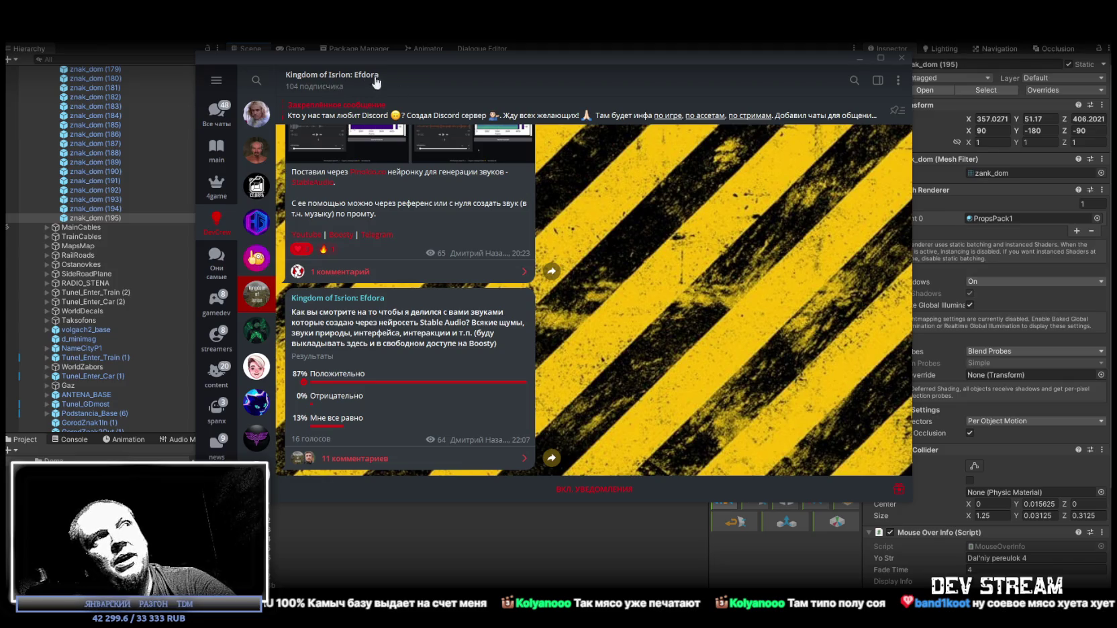
Step: Scroll back through the Kingdom of Isrion: Efdora feed and view the church image full screen
{"action": "scroll", "coordinate": [496, 196], "scroll_direction": "up", "scroll_amount": 10}
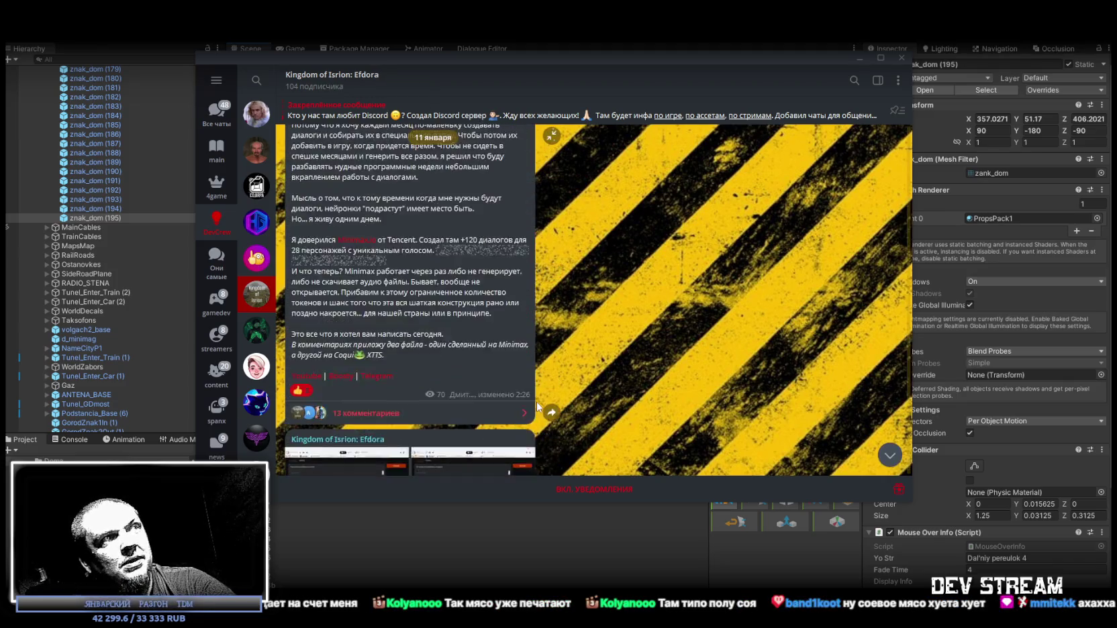
{"action": "scroll", "coordinate": [482, 332], "scroll_direction": "up", "scroll_amount": 15}
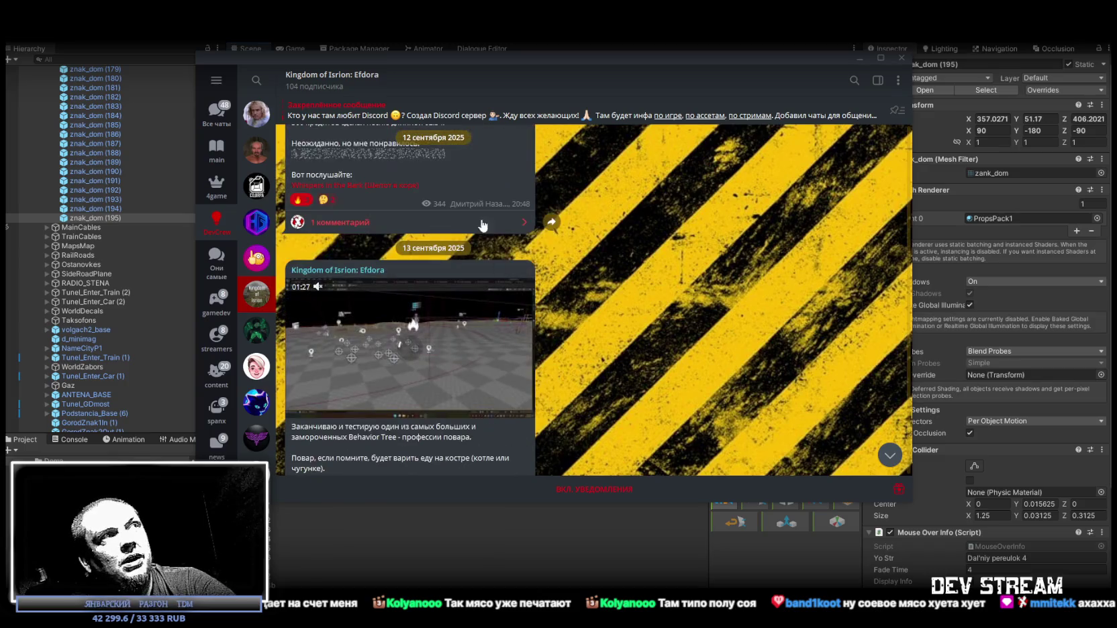
{"action": "scroll", "coordinate": [482, 332], "scroll_direction": "up", "scroll_amount": 15}
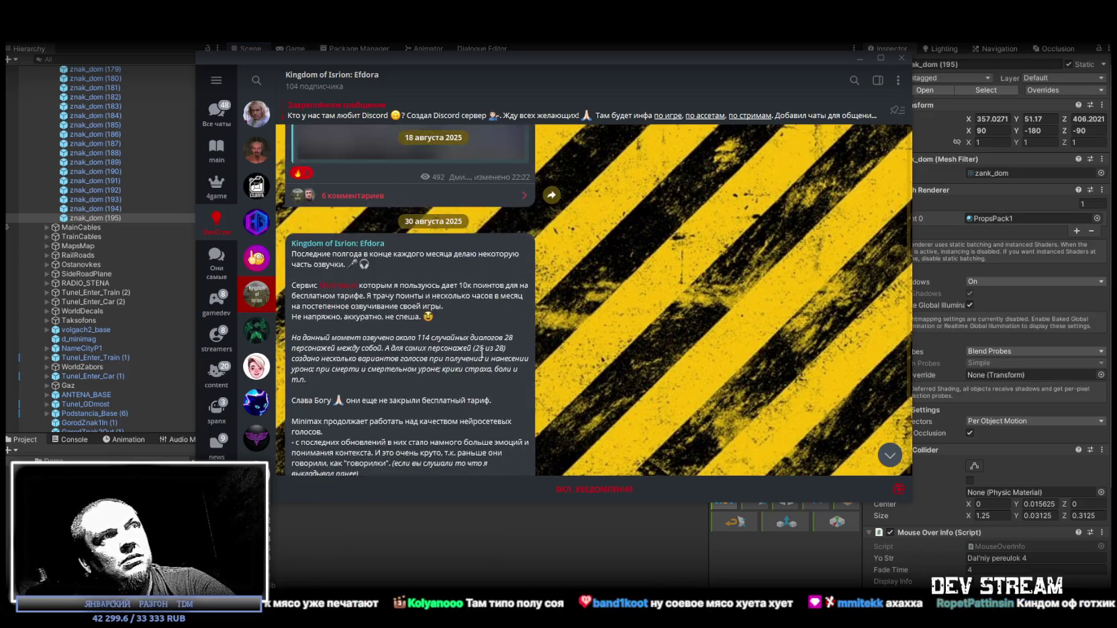
{"action": "scroll", "coordinate": [483, 361], "scroll_direction": "up", "scroll_amount": 10}
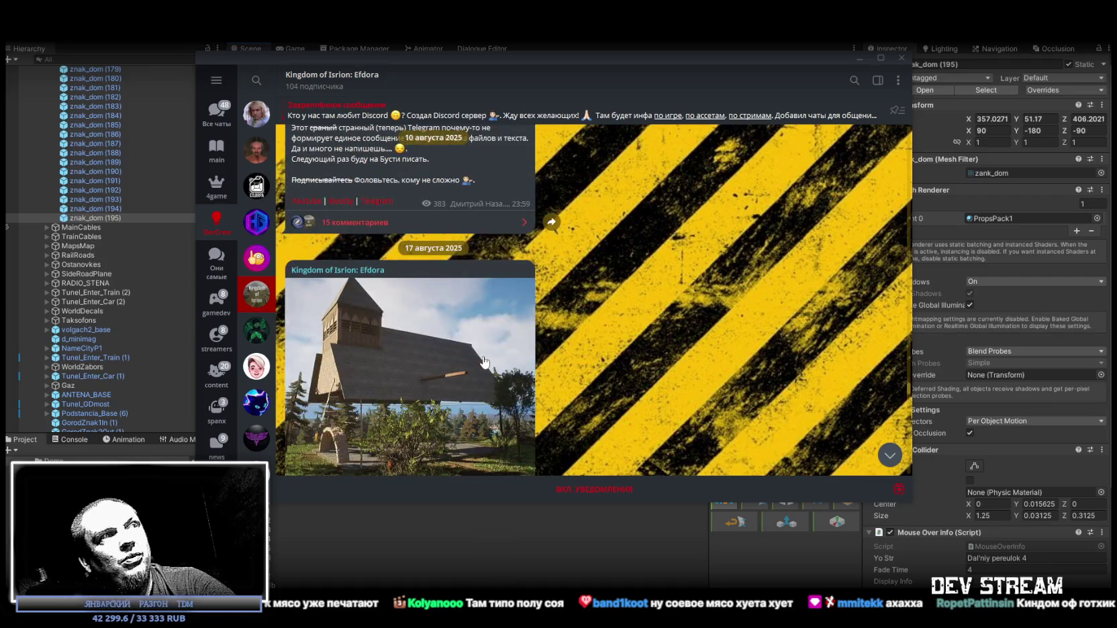
{"action": "left_click", "coordinate": [425, 313]}
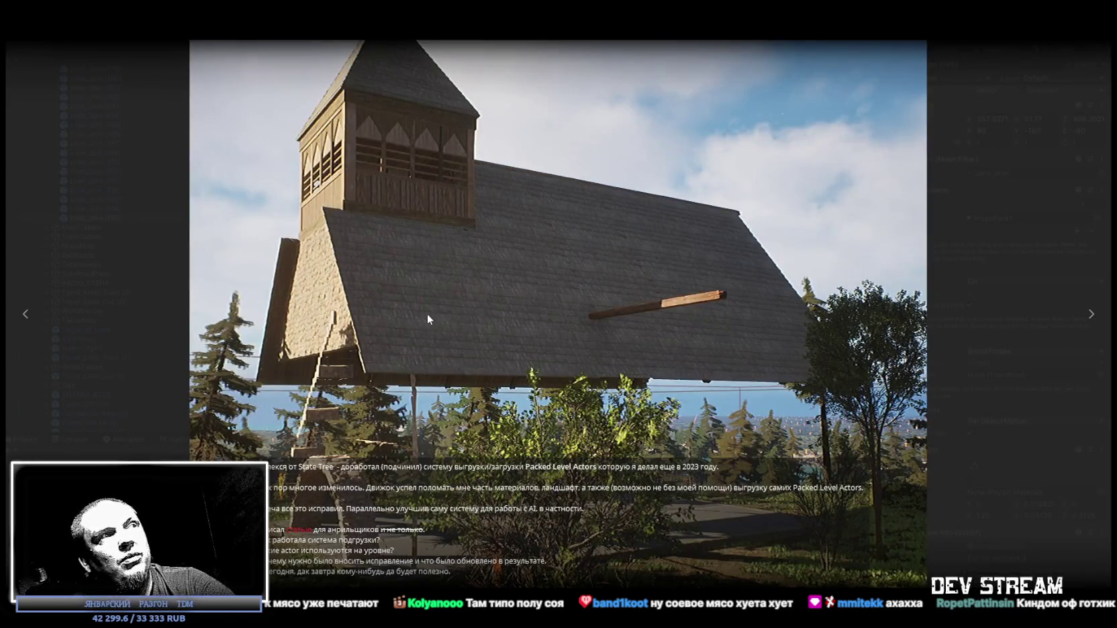
{"action": "left_click", "coordinate": [427, 313]}
Step: Play the channel's 05:10 Unreal Editor video post
{"action": "scroll", "coordinate": [521, 410], "scroll_direction": "down", "scroll_amount": 3}
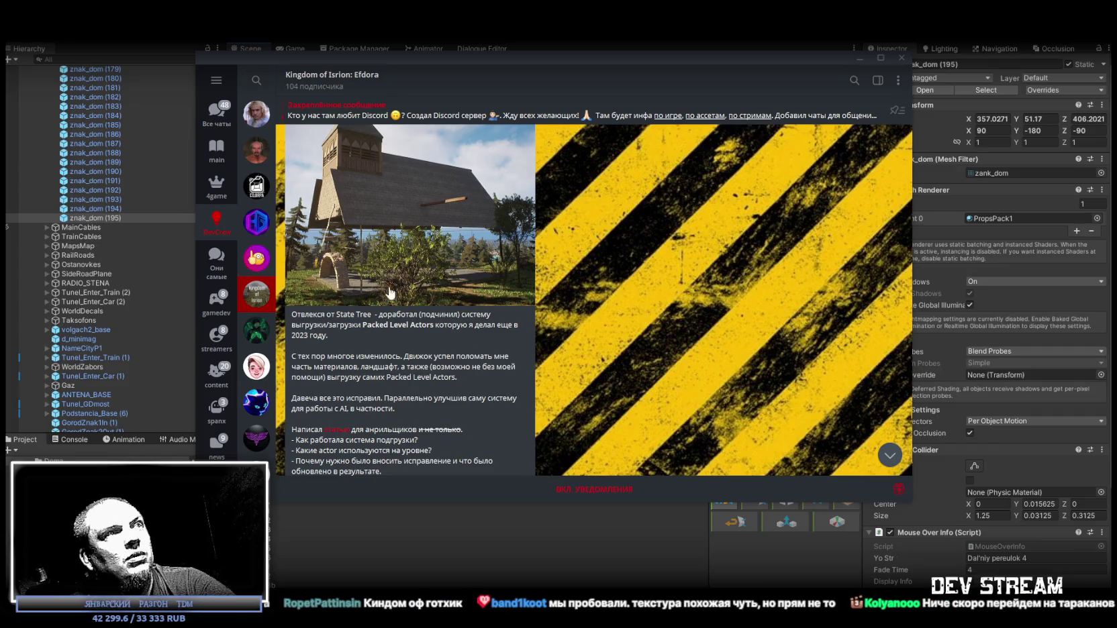
{"action": "scroll", "coordinate": [520, 396], "scroll_direction": "up", "scroll_amount": 4}
{"action": "scroll", "coordinate": [525, 396], "scroll_direction": "up", "scroll_amount": 5}
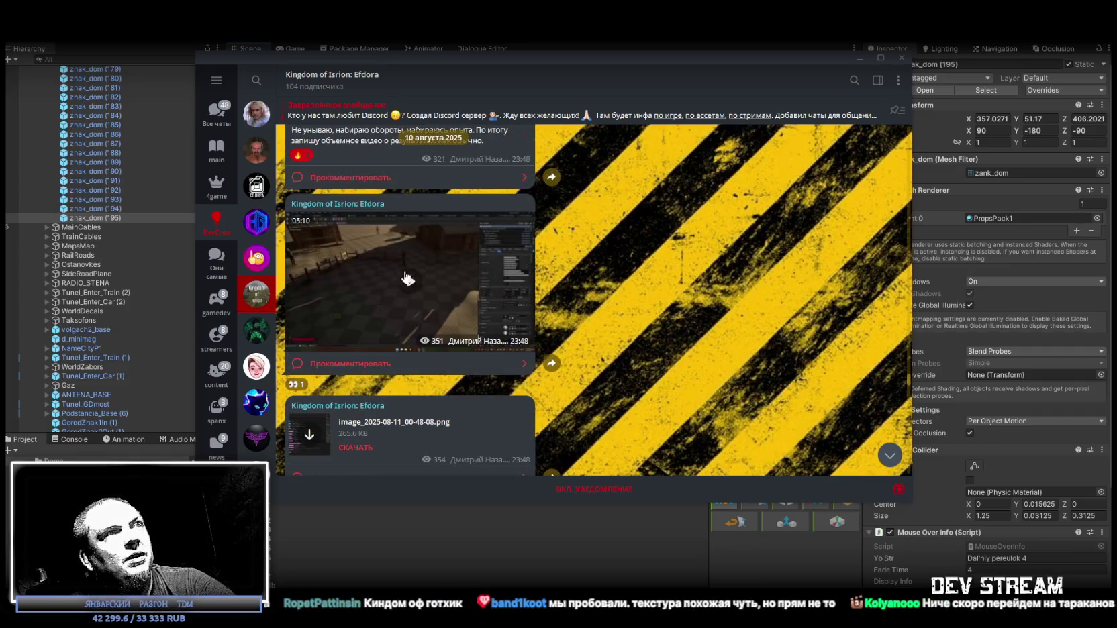
{"action": "left_click", "coordinate": [409, 283]}
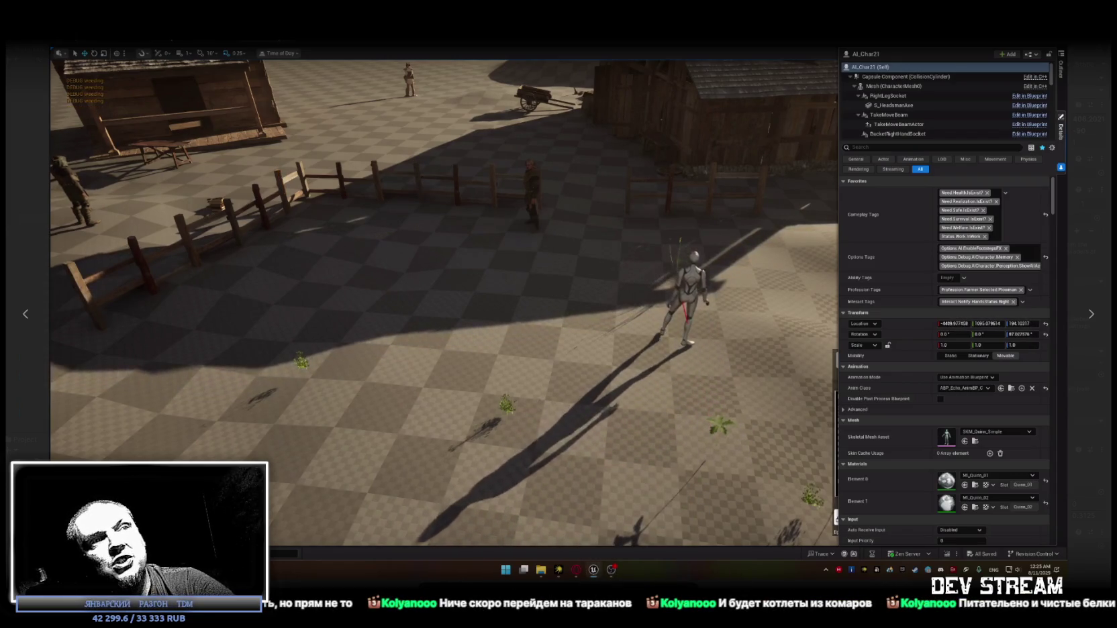
Step: View the behavior-tree screenshot and the next media item, then return to the feed
{"action": "scroll", "coordinate": [443, 402], "scroll_direction": "up", "scroll_amount": 5}
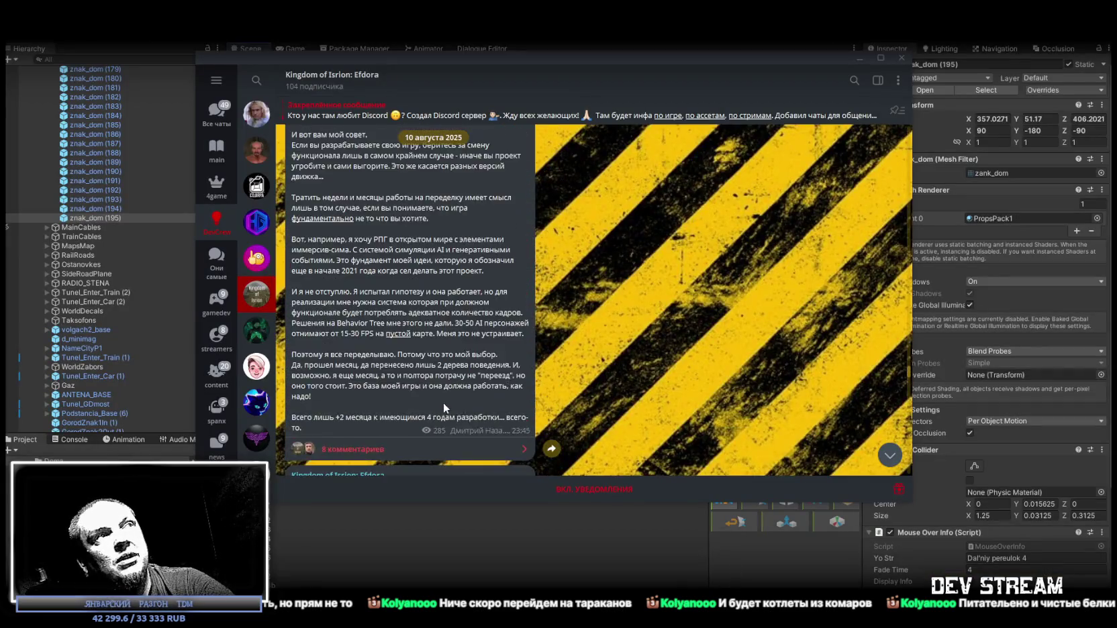
{"action": "scroll", "coordinate": [456, 413], "scroll_direction": "up", "scroll_amount": 10}
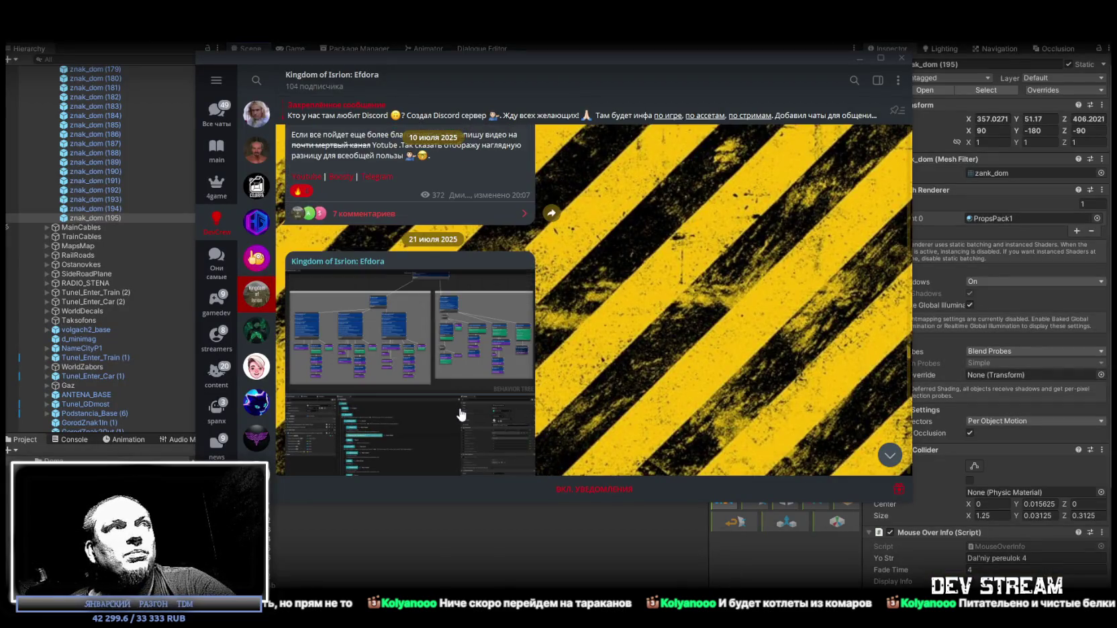
{"action": "scroll", "coordinate": [466, 412], "scroll_direction": "up", "scroll_amount": 3}
{"action": "left_click", "coordinate": [376, 285]}
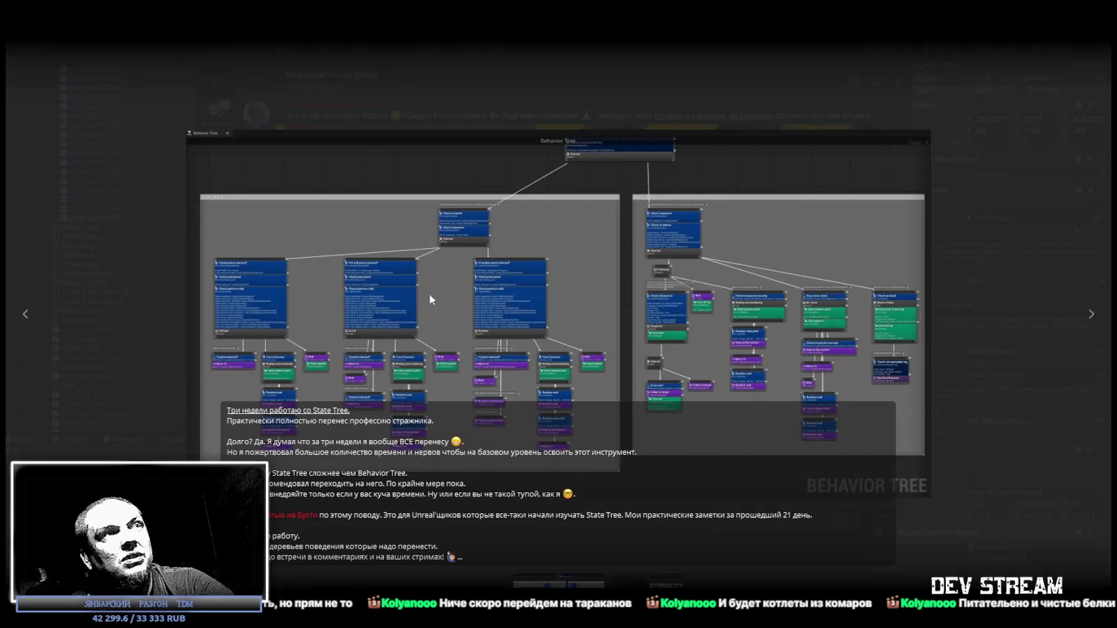
{"action": "key", "text": "Right"}
{"action": "key", "text": "Right"}
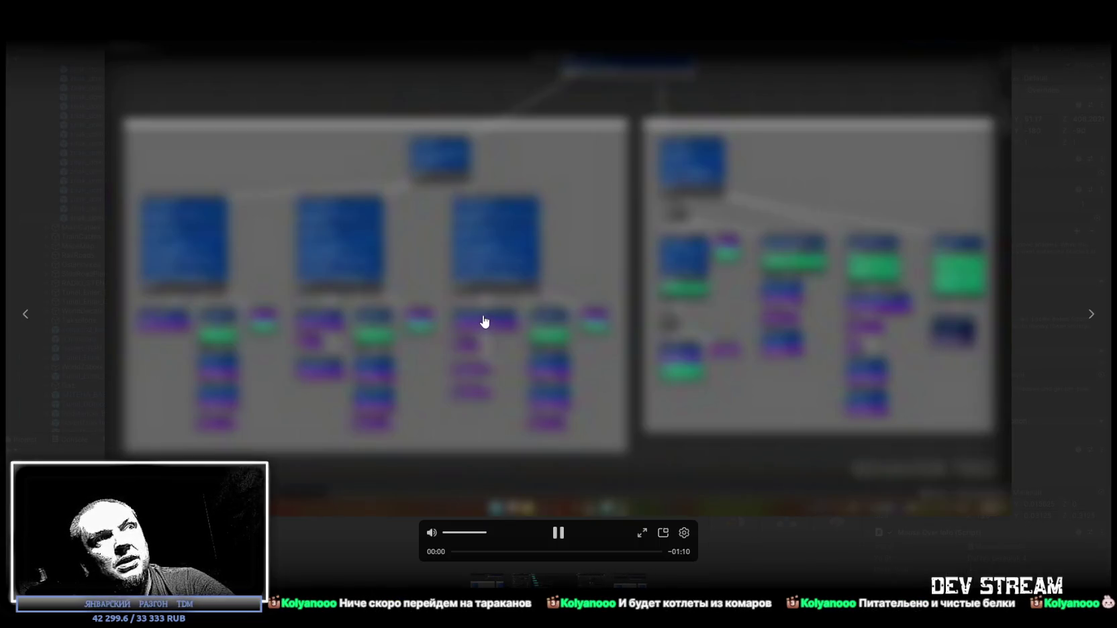
{"action": "left_click", "coordinate": [742, 550]}
Step: Watch the July 8 combat video, then close the viewer and minimize Telegram
{"action": "scroll", "coordinate": [445, 364], "scroll_direction": "up", "scroll_amount": 3}
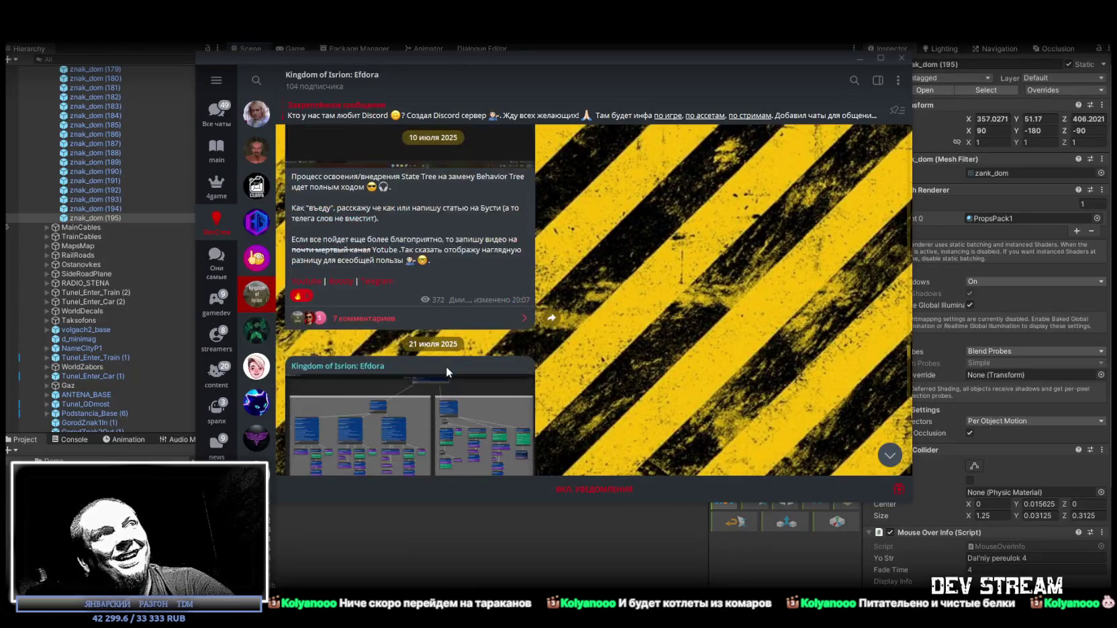
{"action": "scroll", "coordinate": [468, 396], "scroll_direction": "up", "scroll_amount": 6}
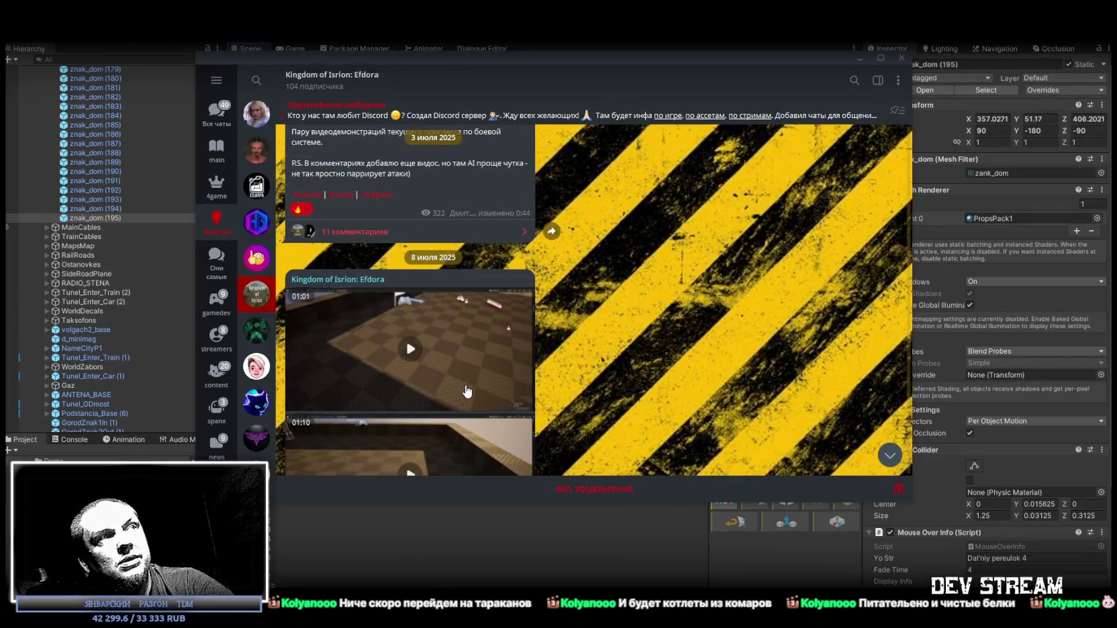
{"action": "left_click", "coordinate": [417, 246]}
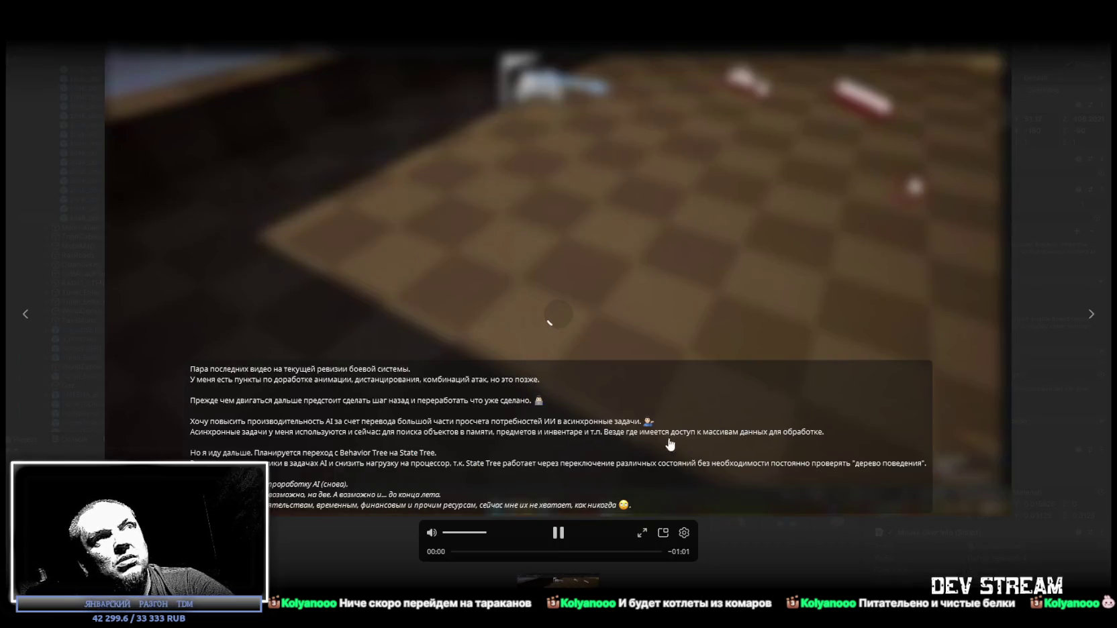
{"action": "left_click", "coordinate": [489, 552]}
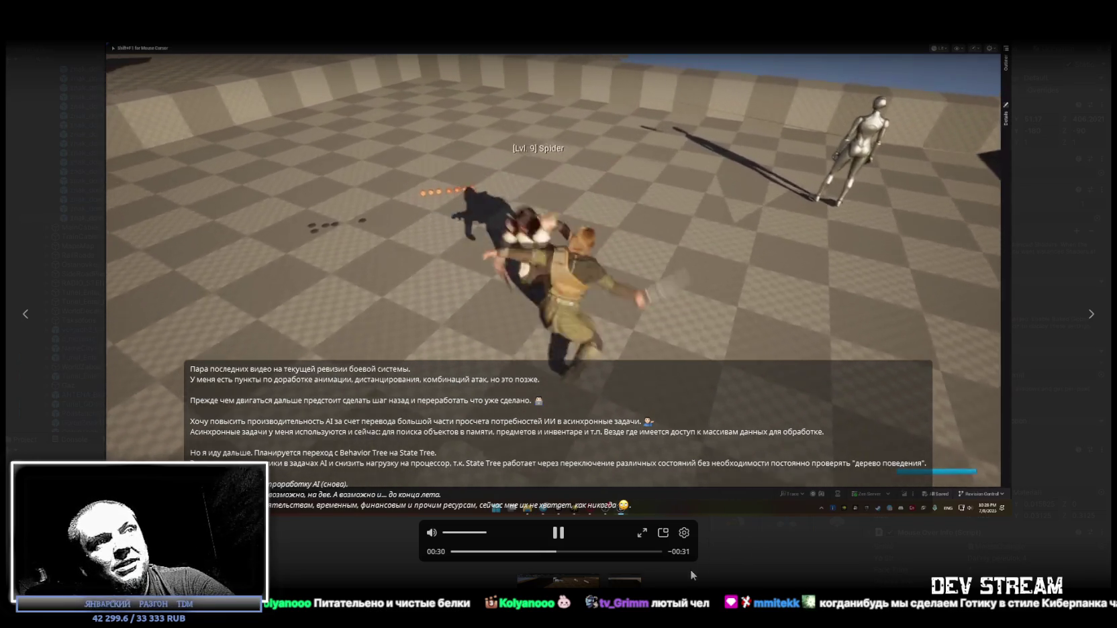
{"action": "left_click", "coordinate": [669, 572]}
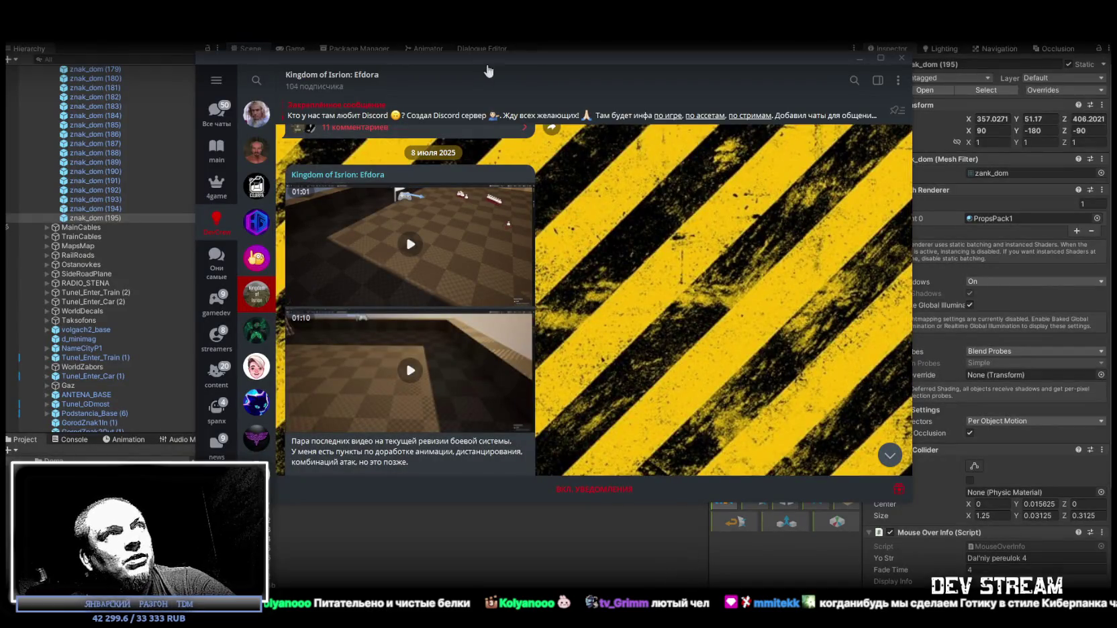
{"action": "key", "text": "ctrl+w"}
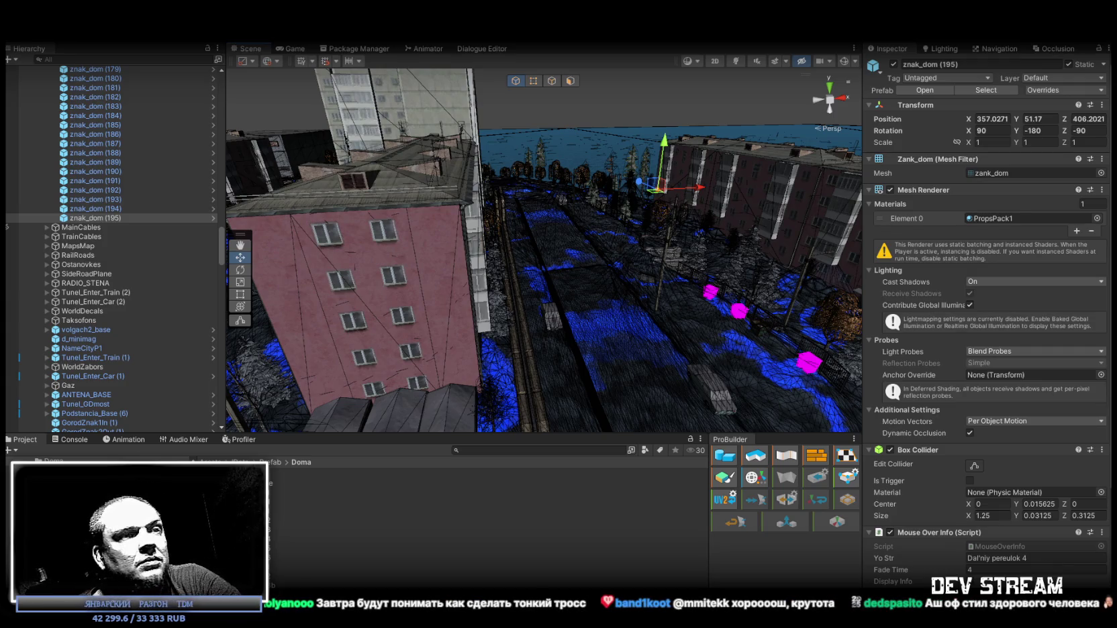
{"action": "mouse_move", "coordinate": [580, 259]}
{"action": "left_mouse_down"}
{"action": "mouse_move", "coordinate": [705, 249]}
{"action": "mouse_move", "coordinate": [853, 271]}
{"action": "mouse_move", "coordinate": [701, 255]}
{"action": "mouse_move", "coordinate": [580, 294]}
{"action": "mouse_move", "coordinate": [563, 329]}
{"action": "mouse_move", "coordinate": [497, 289]}
{"action": "mouse_move", "coordinate": [539, 259]}
{"action": "left_mouse_up"}
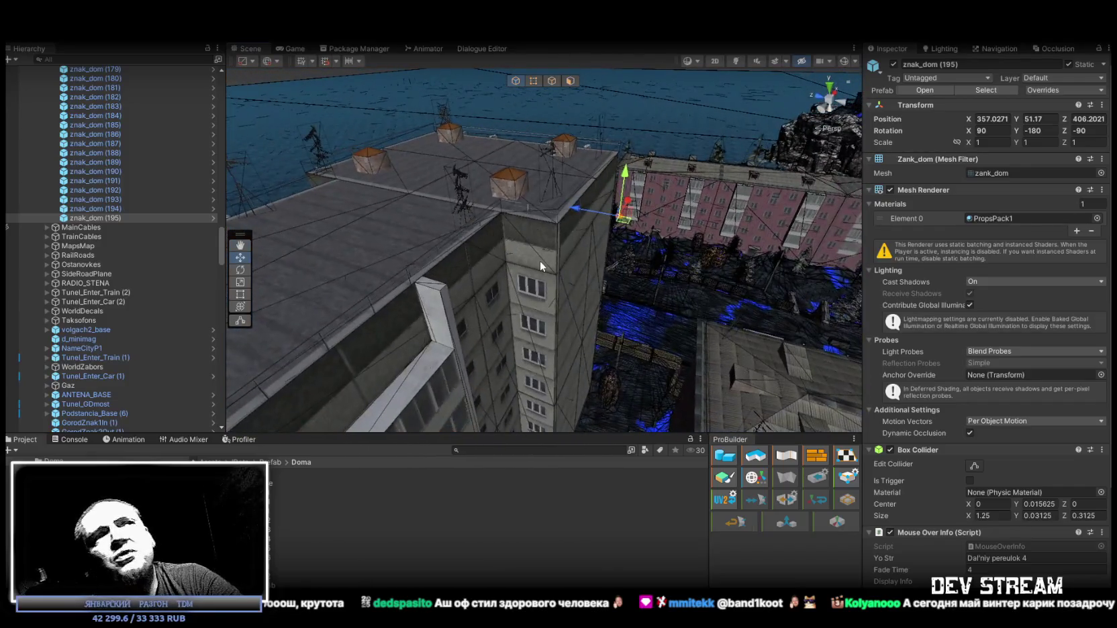
{"action": "mouse_move", "coordinate": [591, 224]}
{"action": "left_mouse_down"}
{"action": "mouse_move", "coordinate": [642, 213]}
{"action": "mouse_move", "coordinate": [473, 276]}
{"action": "mouse_move", "coordinate": [698, 245]}
{"action": "left_mouse_up"}
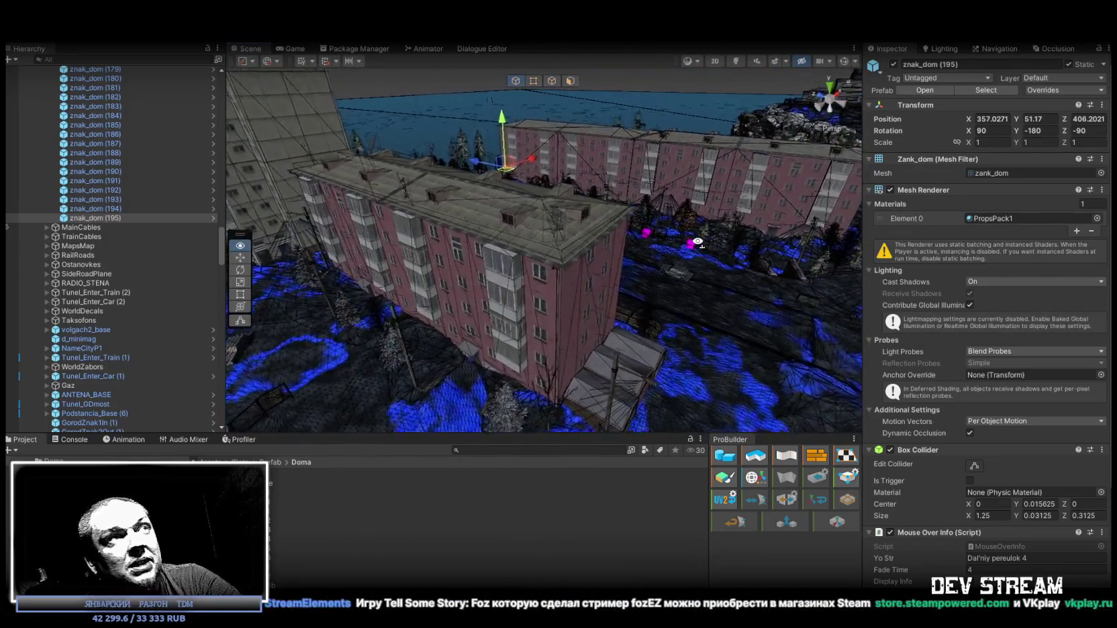
Step: Duplicate the sign as znak_dom (196) and place it on the pink facade at X 293.9733, Y 53.973, Z 343.977
{"action": "key", "text": "ctrl+d"}
{"action": "key", "text": "f"}
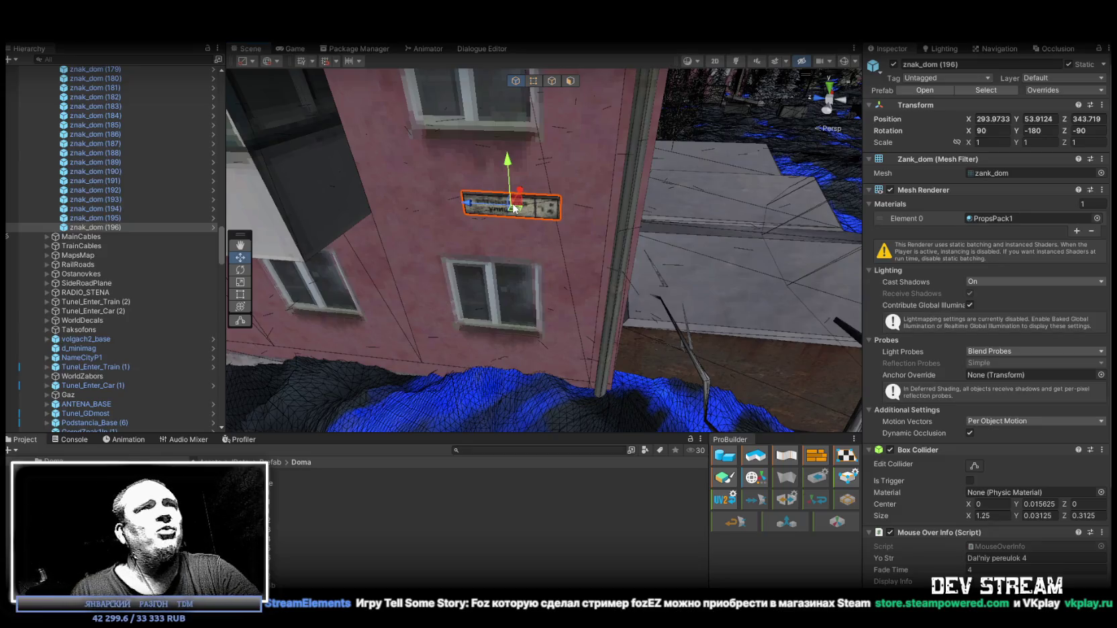
{"action": "mouse_move", "coordinate": [514, 209]}
{"action": "left_mouse_down"}
{"action": "mouse_move", "coordinate": [575, 232]}
{"action": "mouse_move", "coordinate": [553, 224]}
{"action": "mouse_move", "coordinate": [594, 225]}
{"action": "mouse_move", "coordinate": [550, 221]}
{"action": "left_mouse_up"}
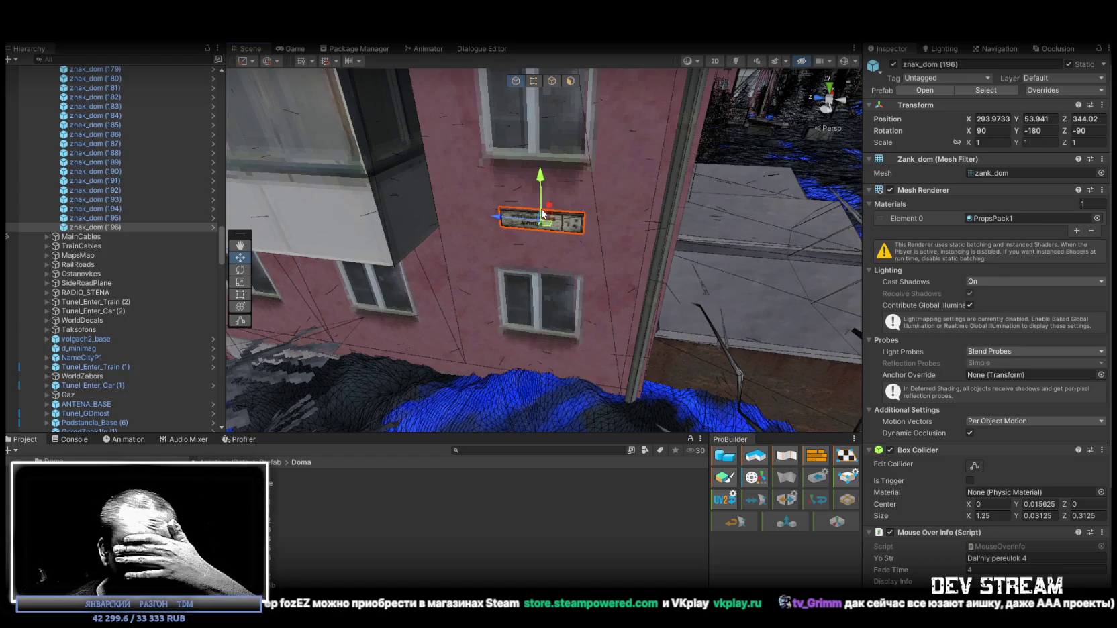
{"action": "left_click_drag", "start_coordinate": [549, 224], "coordinate": [550, 220]}
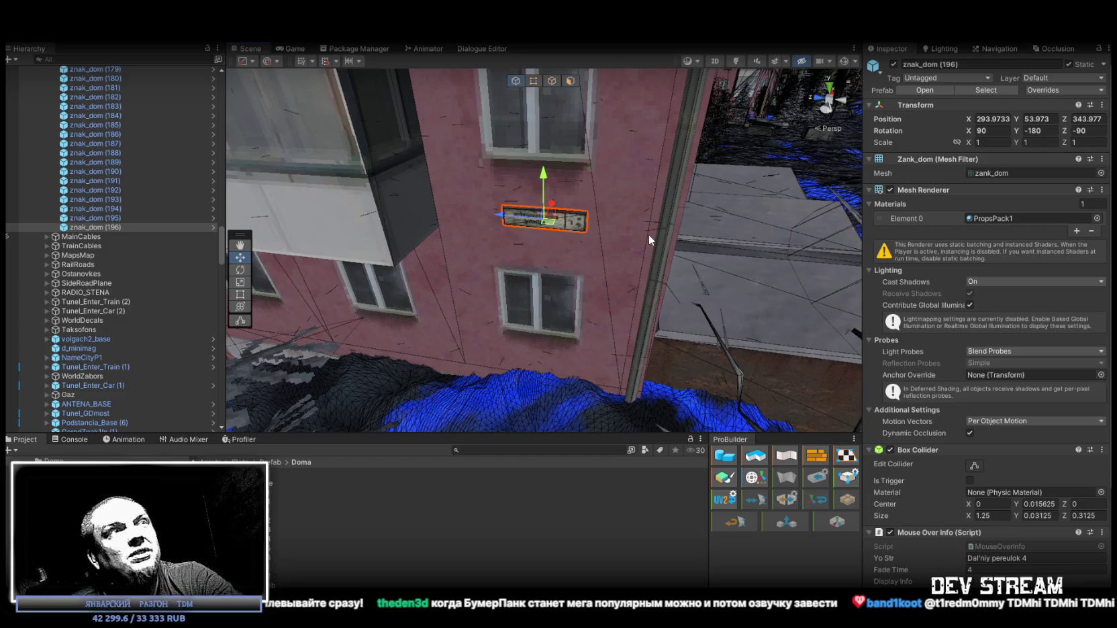
{"action": "mouse_move", "coordinate": [648, 235]}
{"action": "left_mouse_down"}
{"action": "mouse_move", "coordinate": [476, 206]}
{"action": "mouse_move", "coordinate": [929, 194]}
{"action": "mouse_move", "coordinate": [686, 210]}
{"action": "mouse_move", "coordinate": [706, 267]}
{"action": "left_mouse_up"}
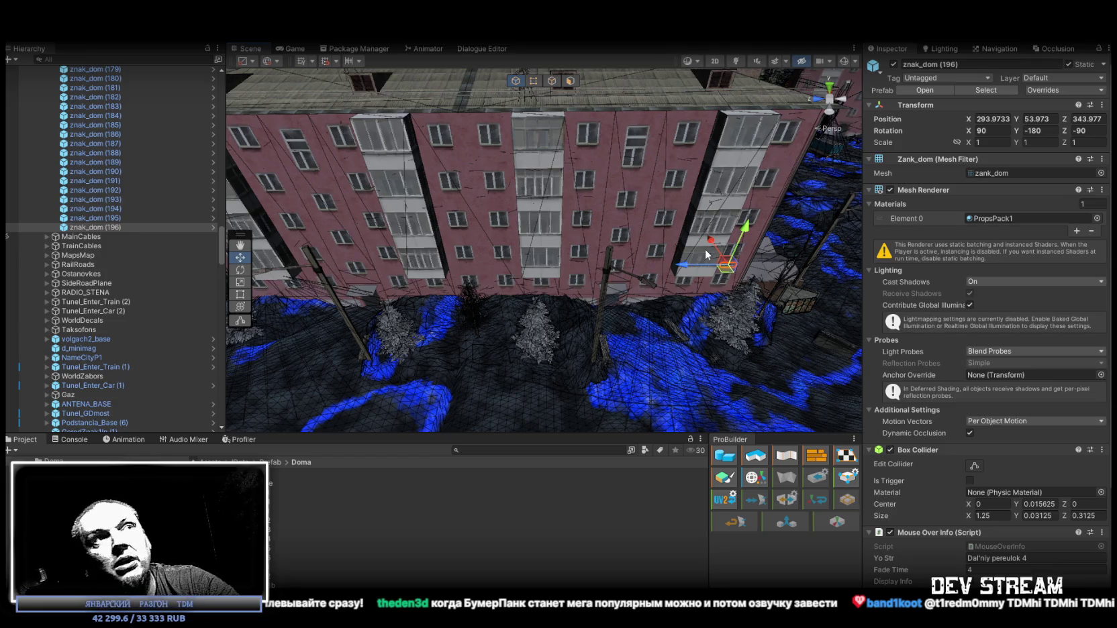
{"action": "mouse_move", "coordinate": [706, 255]}
{"action": "left_mouse_down"}
{"action": "mouse_move", "coordinate": [1107, 229]}
{"action": "mouse_move", "coordinate": [179, 228]}
{"action": "mouse_move", "coordinate": [212, 248]}
{"action": "mouse_move", "coordinate": [457, 293]}
{"action": "mouse_move", "coordinate": [376, 275]}
{"action": "mouse_move", "coordinate": [240, 274]}
{"action": "mouse_move", "coordinate": [590, 299]}
{"action": "left_mouse_up"}
{"action": "left_click", "coordinate": [473, 290]}
{"action": "left_click", "coordinate": [591, 299]}
{"action": "key", "text": "f"}
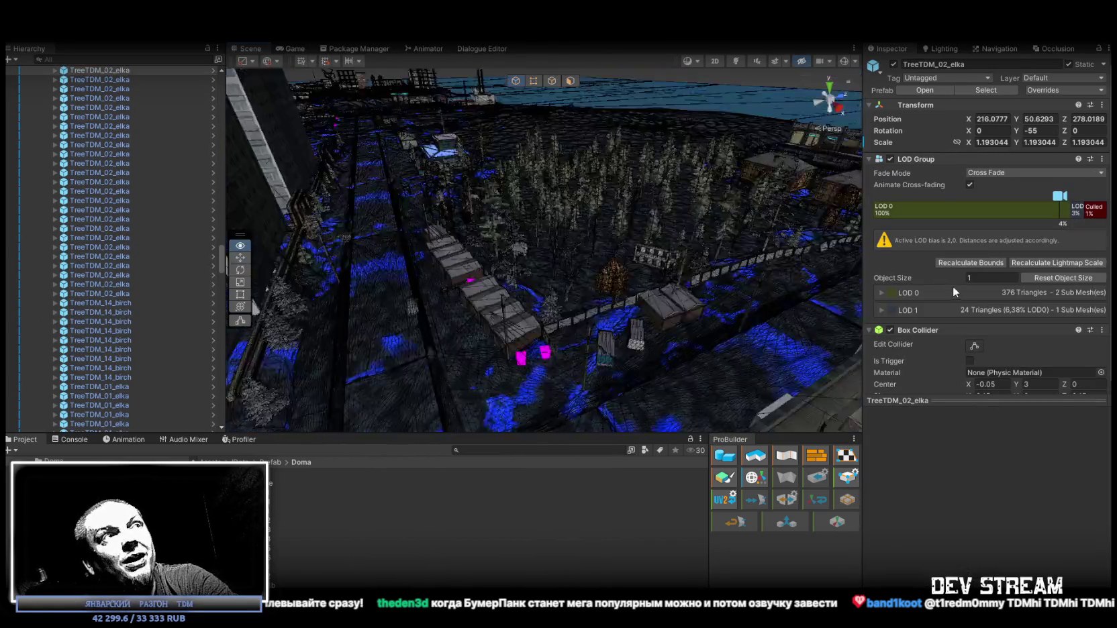
{"action": "left_click_drag", "start_coordinate": [782, 228], "coordinate": [790, 232]}
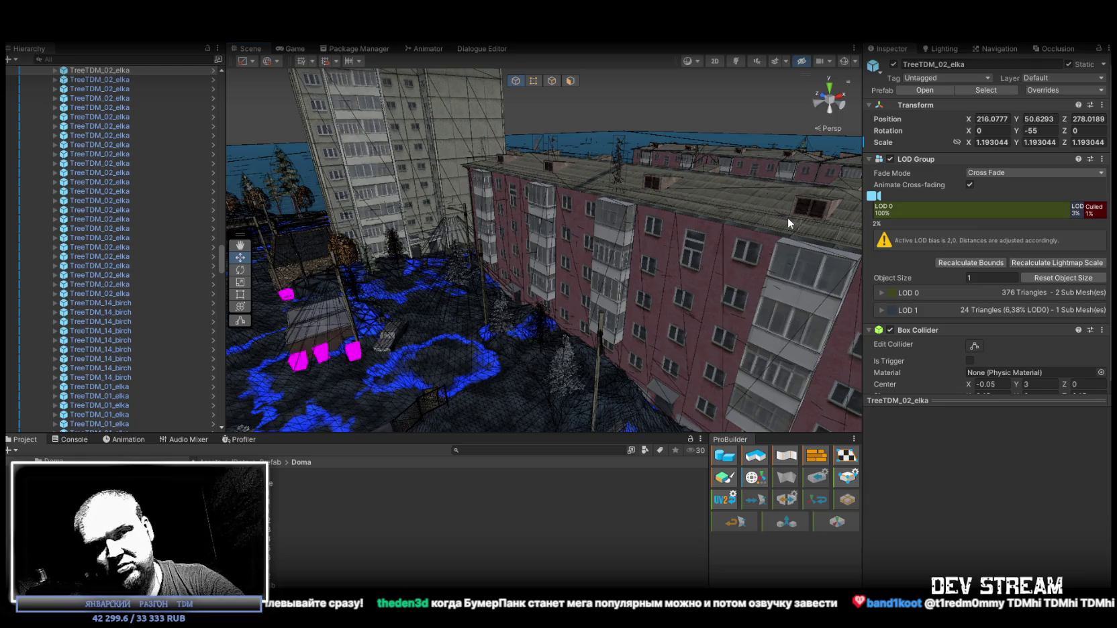
{"action": "mouse_move", "coordinate": [789, 218]}
{"action": "left_mouse_down"}
{"action": "mouse_move", "coordinate": [809, 214]}
{"action": "mouse_move", "coordinate": [807, 259]}
{"action": "mouse_move", "coordinate": [668, 270]}
{"action": "mouse_move", "coordinate": [618, 245]}
{"action": "mouse_move", "coordinate": [748, 225]}
{"action": "left_mouse_up"}
{"action": "left_click", "coordinate": [668, 270]}
Step: Frame the selected sign and lower it slightly on the pink facade
{"action": "key", "text": "f"}
{"action": "key", "text": "w"}
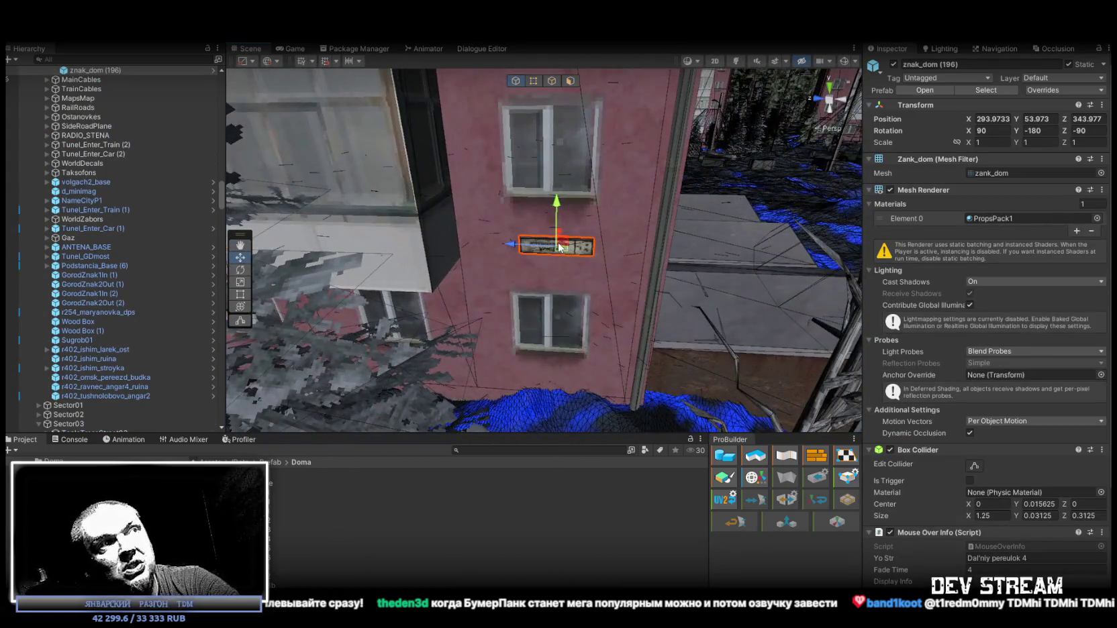
{"action": "mouse_move", "coordinate": [567, 247]}
{"action": "left_mouse_down"}
{"action": "mouse_move", "coordinate": [585, 269]}
{"action": "mouse_move", "coordinate": [698, 293]}
{"action": "left_mouse_up"}
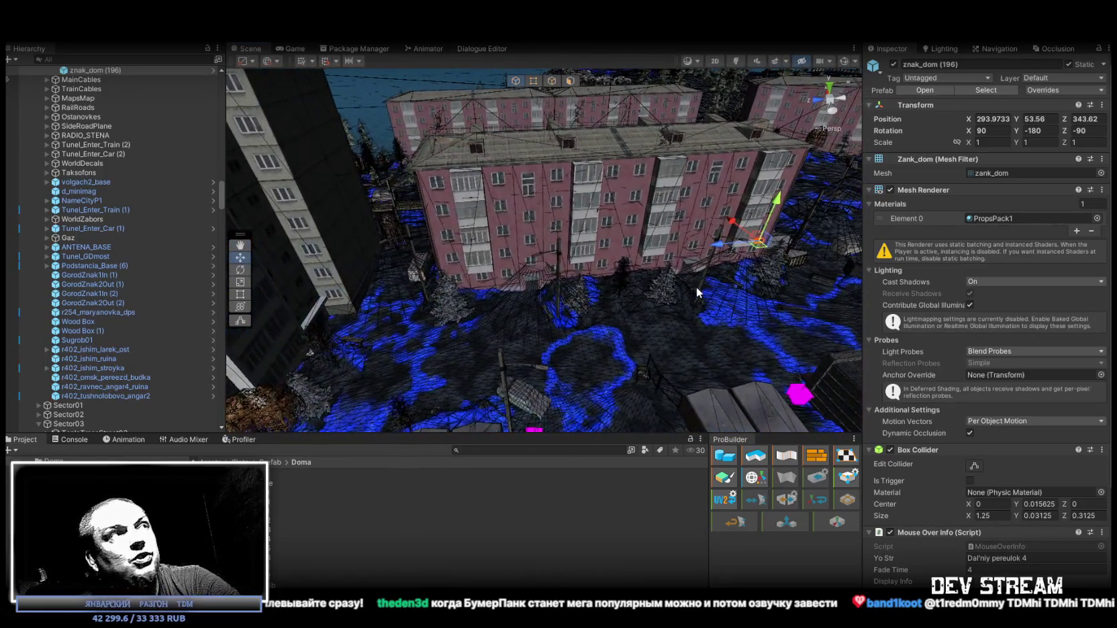
Step: Duplicate it as znak_dom (197), slide it left along the facade, and set Rotation Z to 90
{"action": "key", "text": "ctrl+d"}
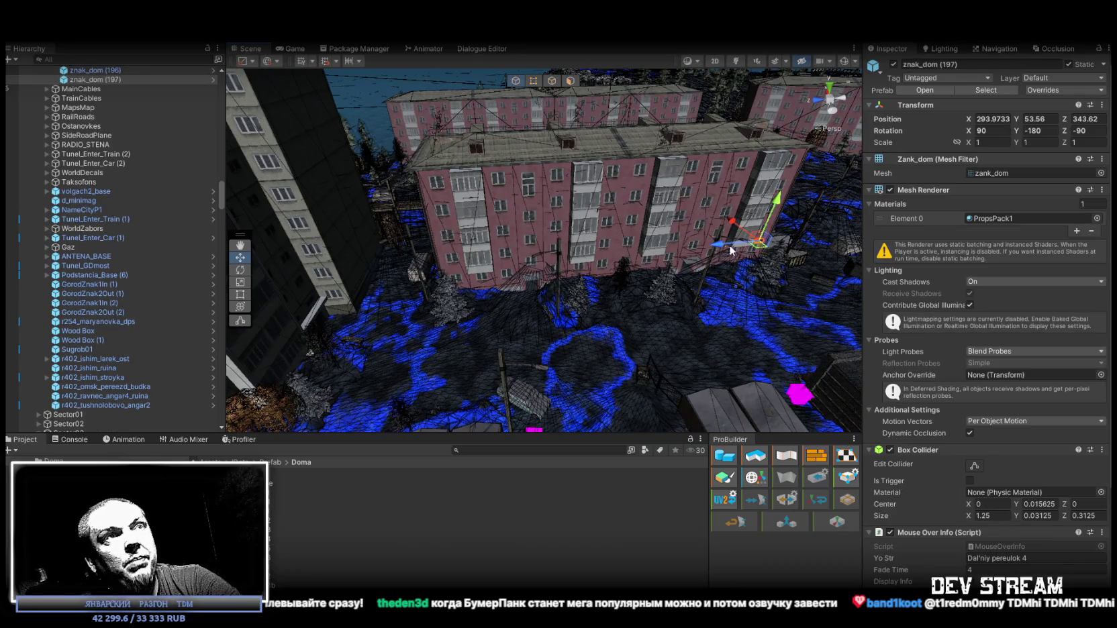
{"action": "mouse_move", "coordinate": [759, 242]}
{"action": "left_mouse_down"}
{"action": "mouse_move", "coordinate": [495, 238]}
{"action": "mouse_move", "coordinate": [641, 211]}
{"action": "left_mouse_up"}
{"action": "key", "text": "e"}
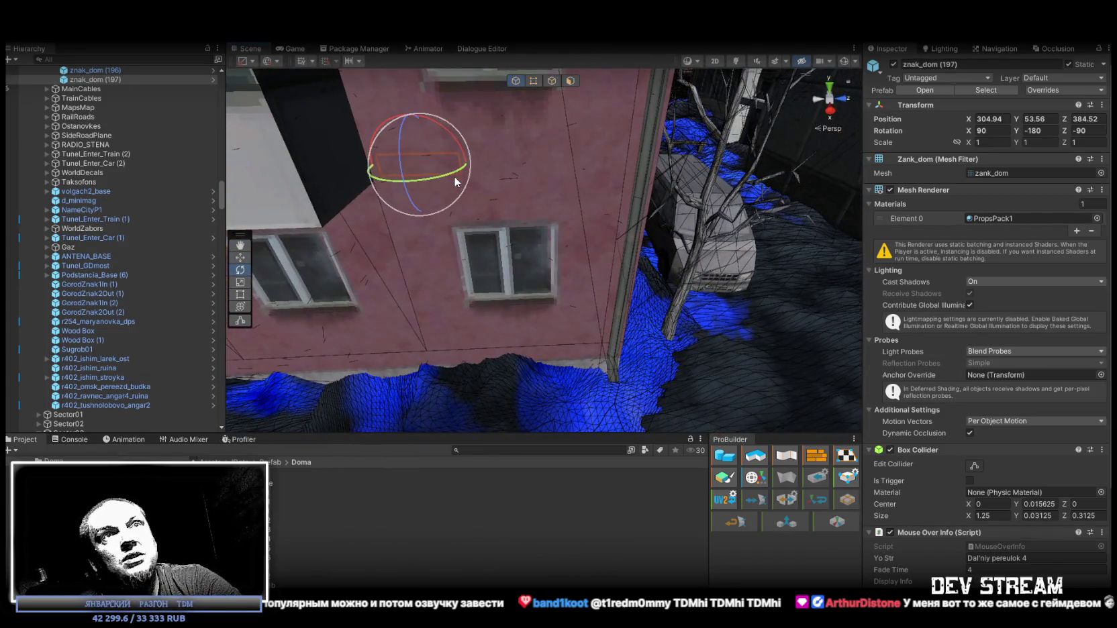
{"action": "left_click", "coordinate": [1084, 130]}
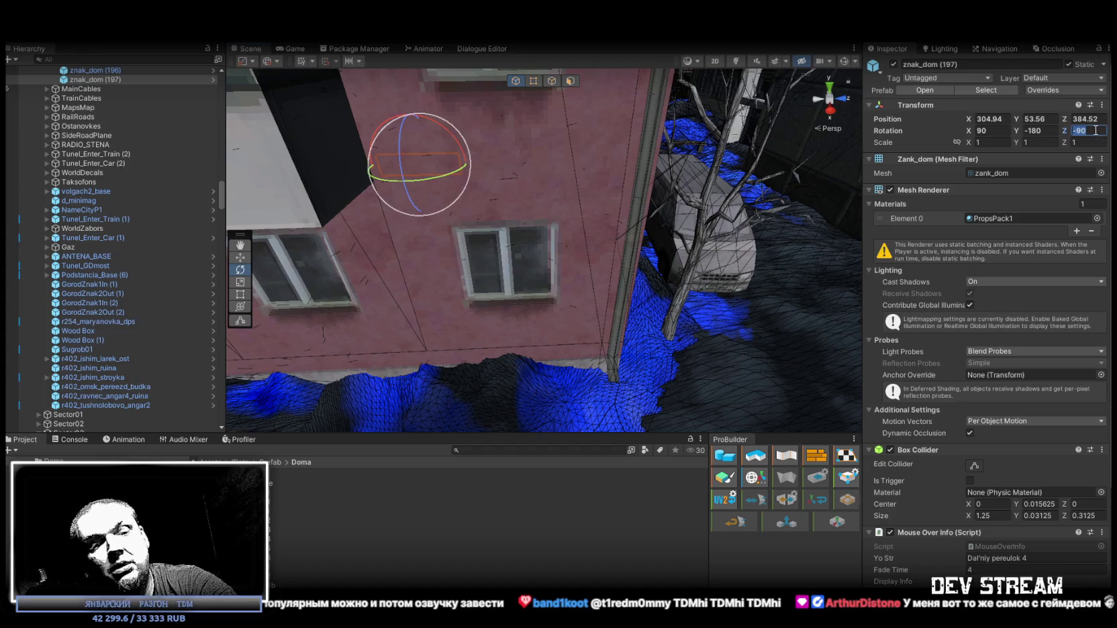
{"action": "type", "text": "90"}
{"action": "mouse_move", "coordinate": [518, 174]}
{"action": "left_mouse_down"}
{"action": "mouse_move", "coordinate": [483, 175]}
{"action": "mouse_move", "coordinate": [537, 187]}
{"action": "left_mouse_up"}
{"action": "key", "text": "w"}
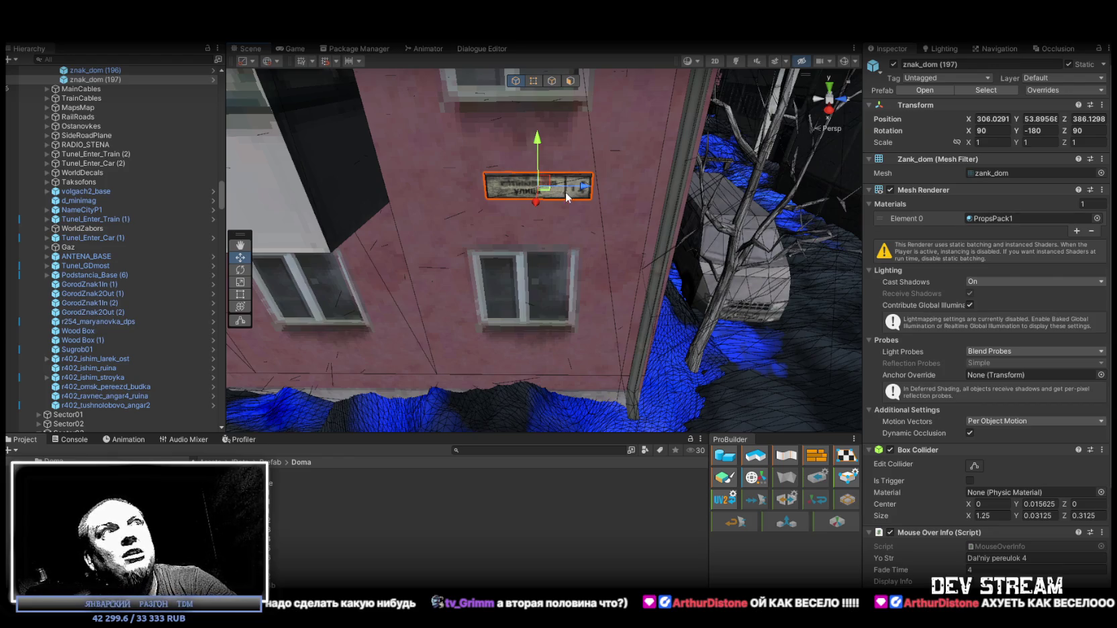
Step: Nudge znak_dom (197) to Y 53.951, Z 386.184, then orbit toward the grey apartment block
{"action": "left_click_drag", "start_coordinate": [542, 182], "coordinate": [548, 177]}
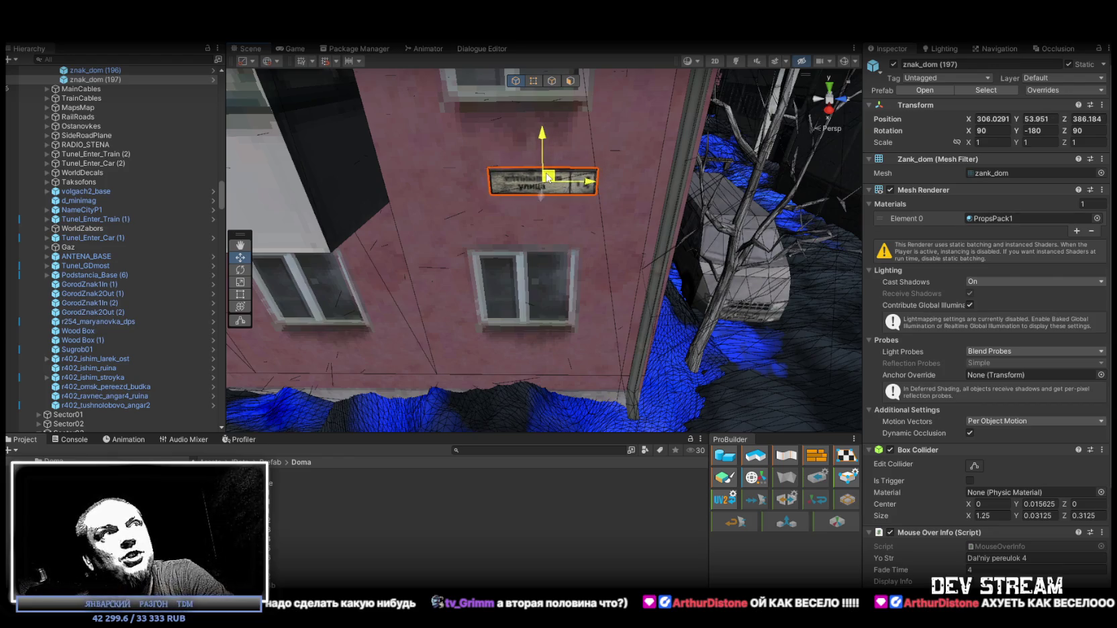
{"action": "scroll", "coordinate": [548, 176], "scroll_direction": "down", "scroll_amount": 10}
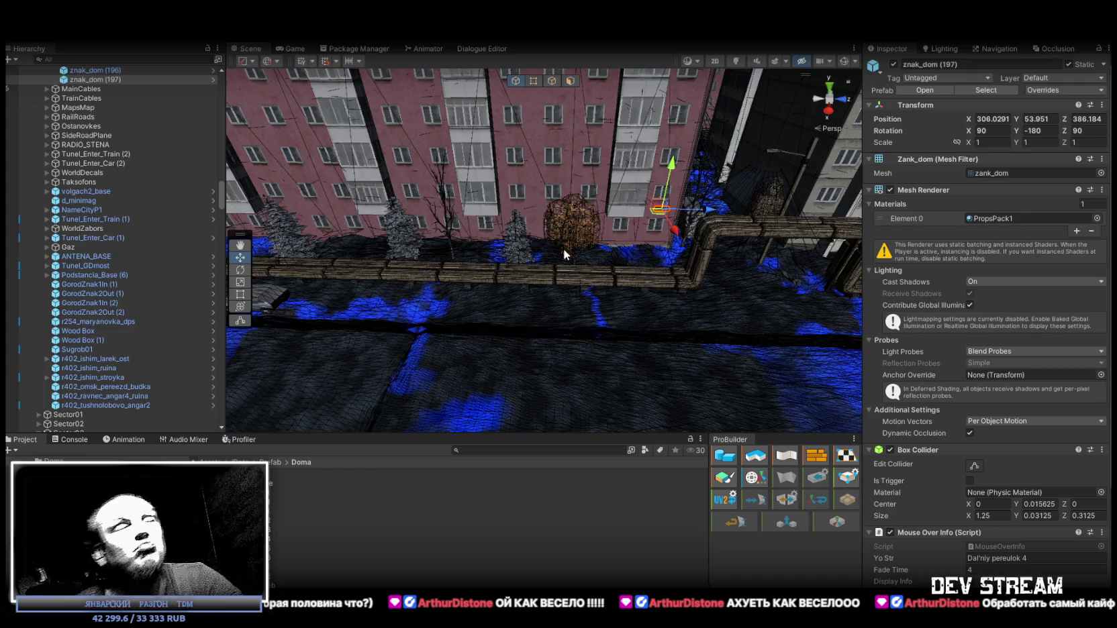
{"action": "mouse_move", "coordinate": [709, 190]}
{"action": "left_mouse_down"}
{"action": "mouse_move", "coordinate": [591, 241]}
{"action": "mouse_move", "coordinate": [612, 240]}
{"action": "left_mouse_up"}
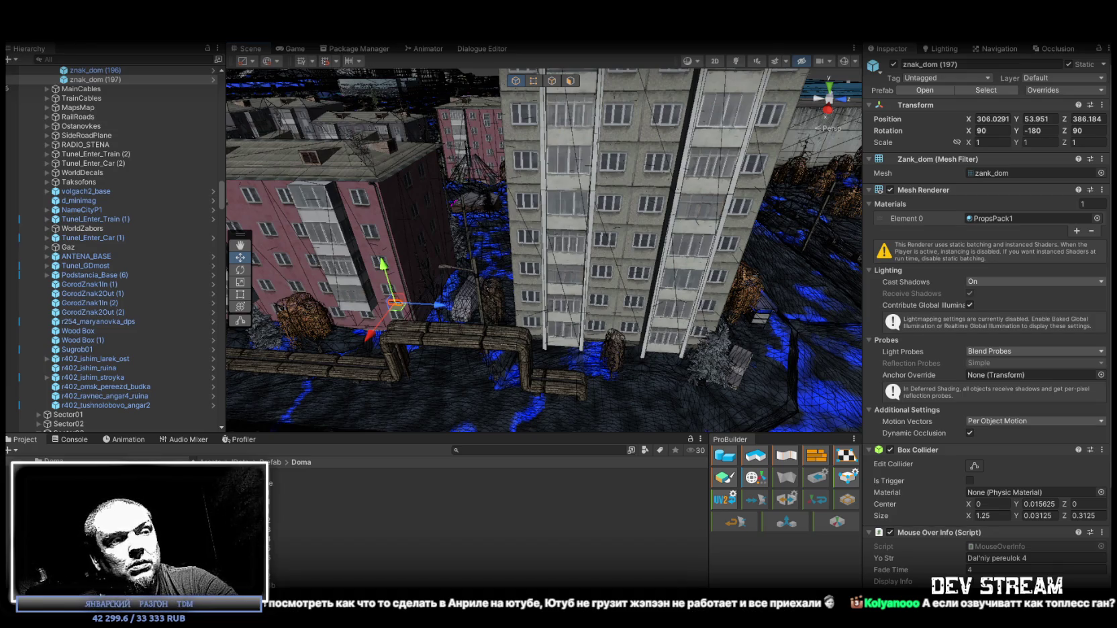
{"action": "key", "text": "alt+Tab"}
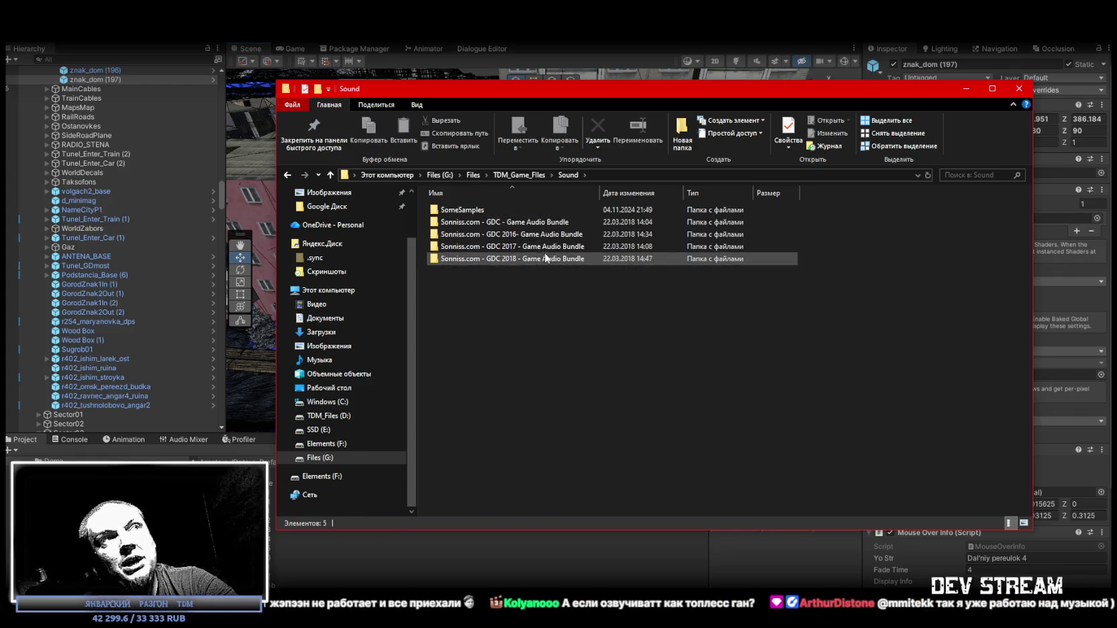
{"action": "left_click", "coordinate": [530, 246]}
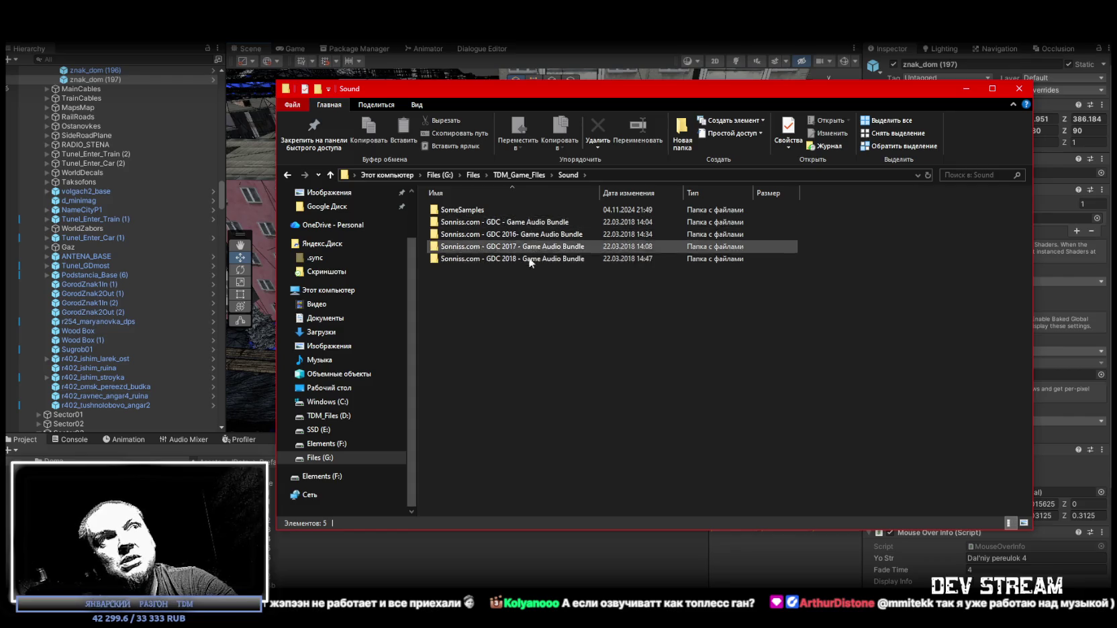
{"action": "left_click", "coordinate": [570, 316]}
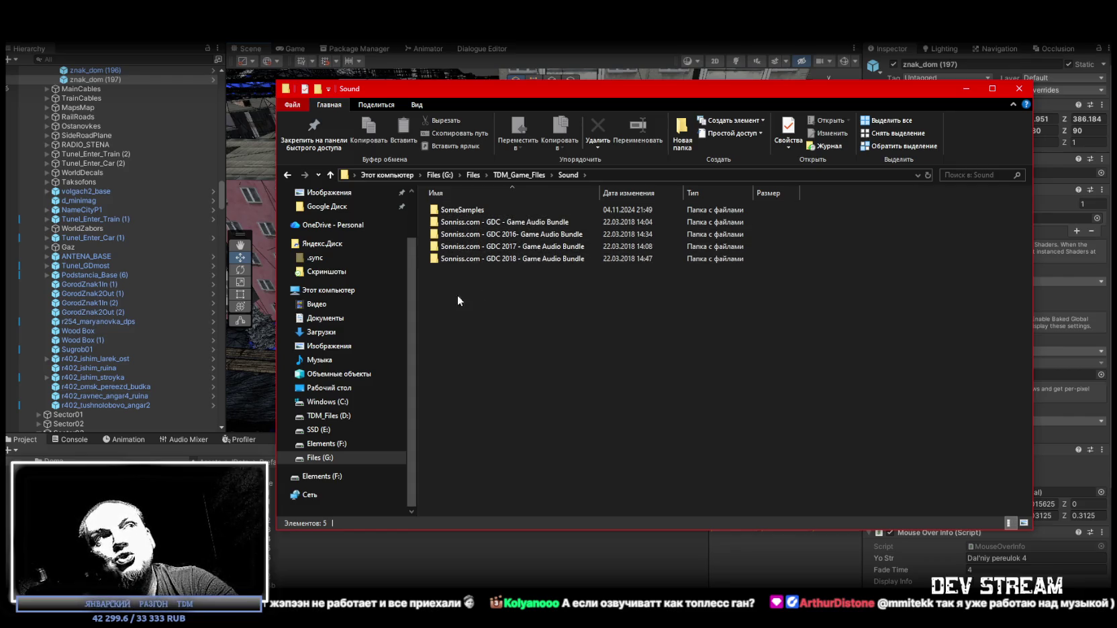
{"action": "left_click_drag", "start_coordinate": [539, 271], "coordinate": [477, 221]}
{"action": "left_click", "coordinate": [592, 334]}
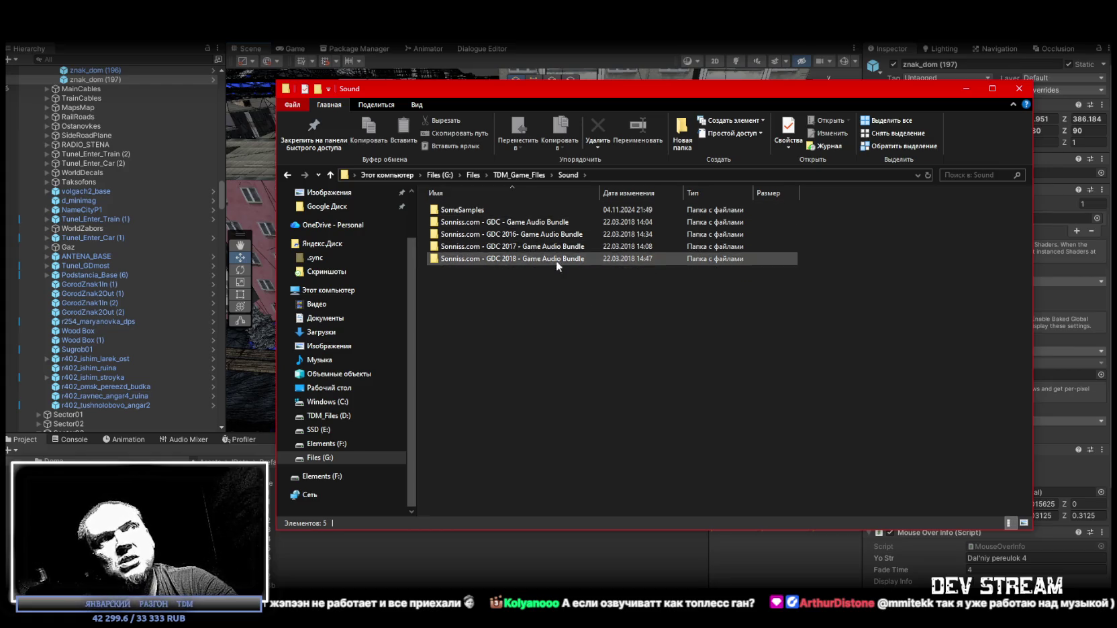
{"action": "left_click_drag", "start_coordinate": [556, 87], "coordinate": [553, 84]}
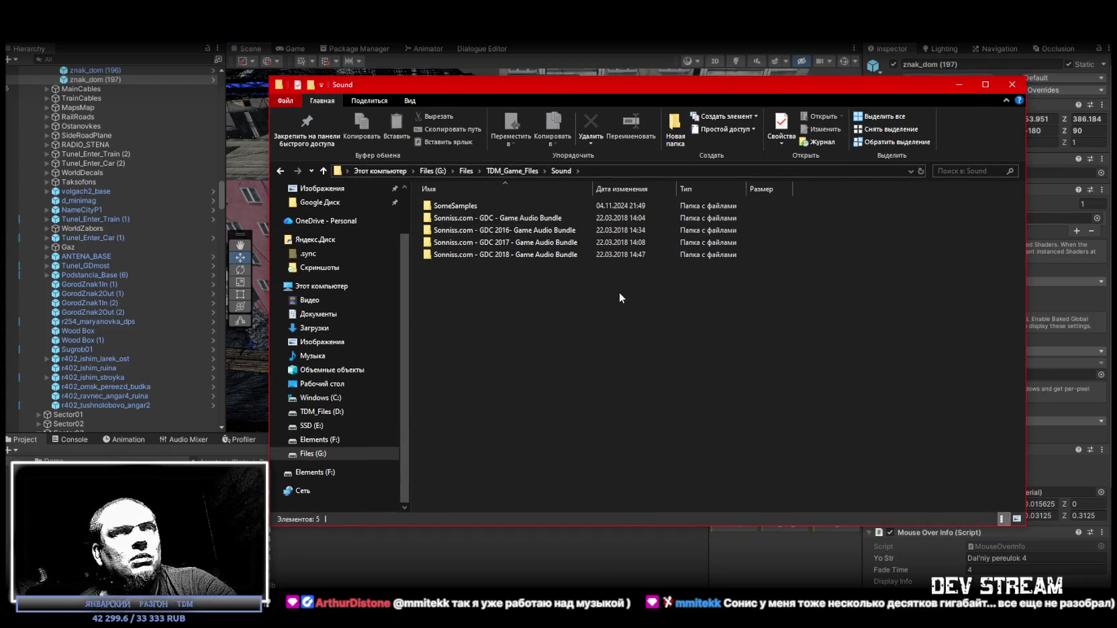
{"action": "left_click", "coordinate": [473, 257]}
{"action": "left_click", "coordinate": [475, 255]}
{"action": "left_click_drag", "start_coordinate": [476, 255], "coordinate": [433, 255]}
{"action": "key", "text": "alt+Tab"}
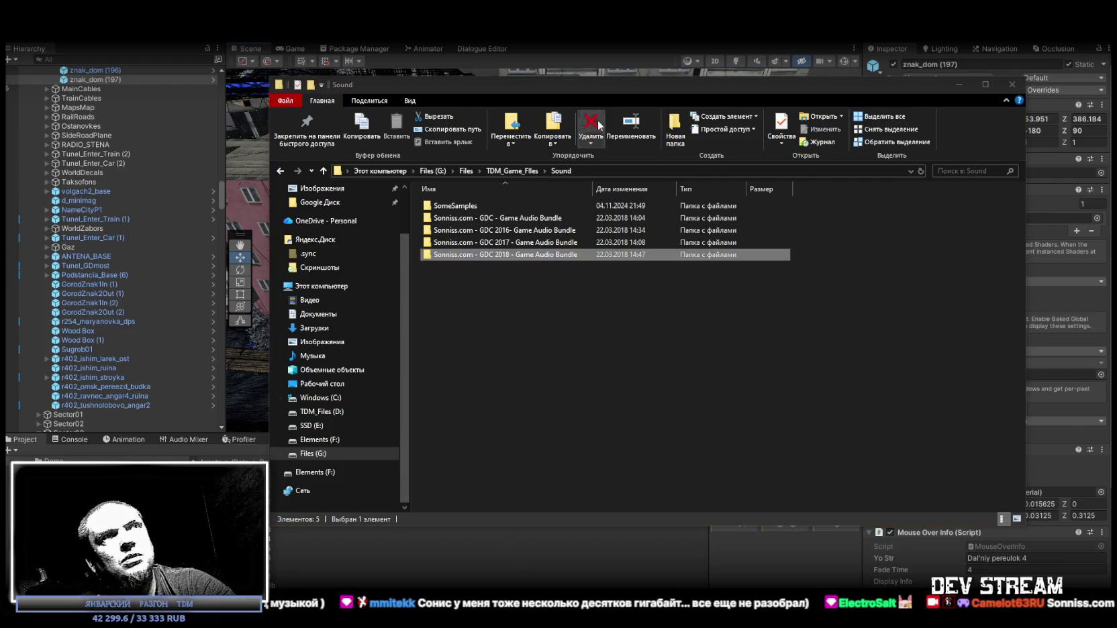
{"action": "left_click_drag", "start_coordinate": [607, 84], "coordinate": [587, 91]}
{"action": "key", "text": "alt+Tab"}
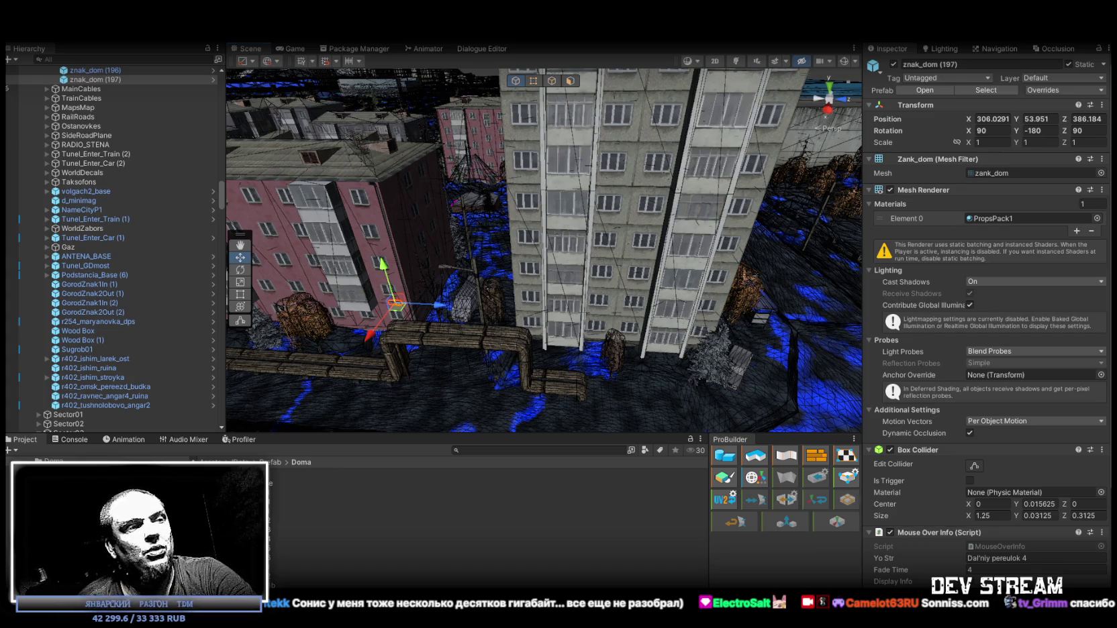
{"action": "key", "text": "alt+Tab"}
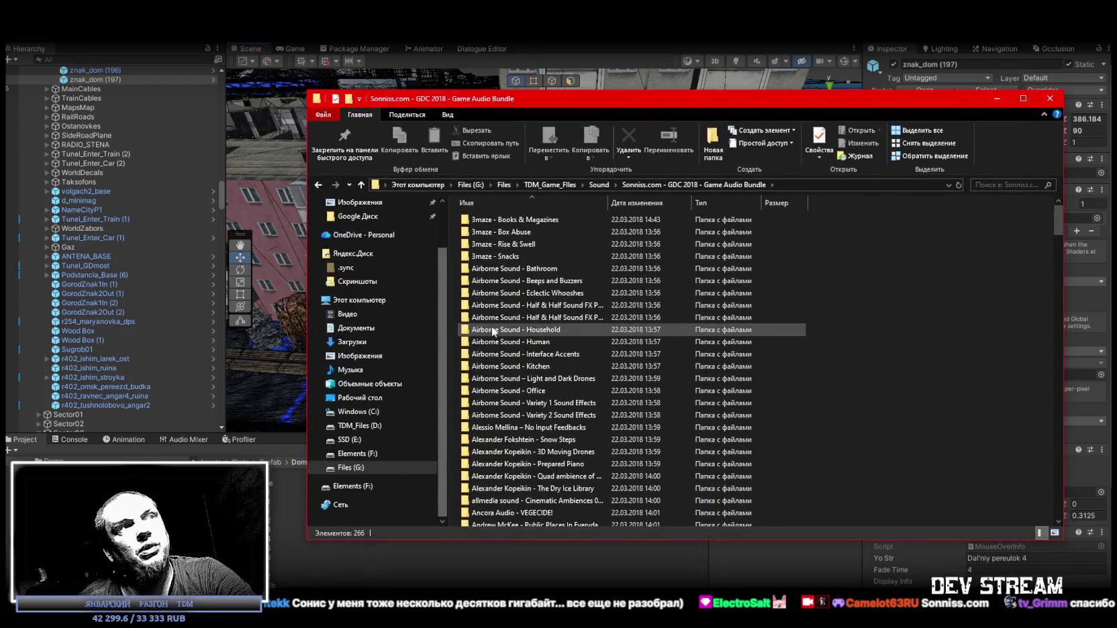
{"action": "scroll", "coordinate": [536, 313], "scroll_direction": "down", "scroll_amount": 6}
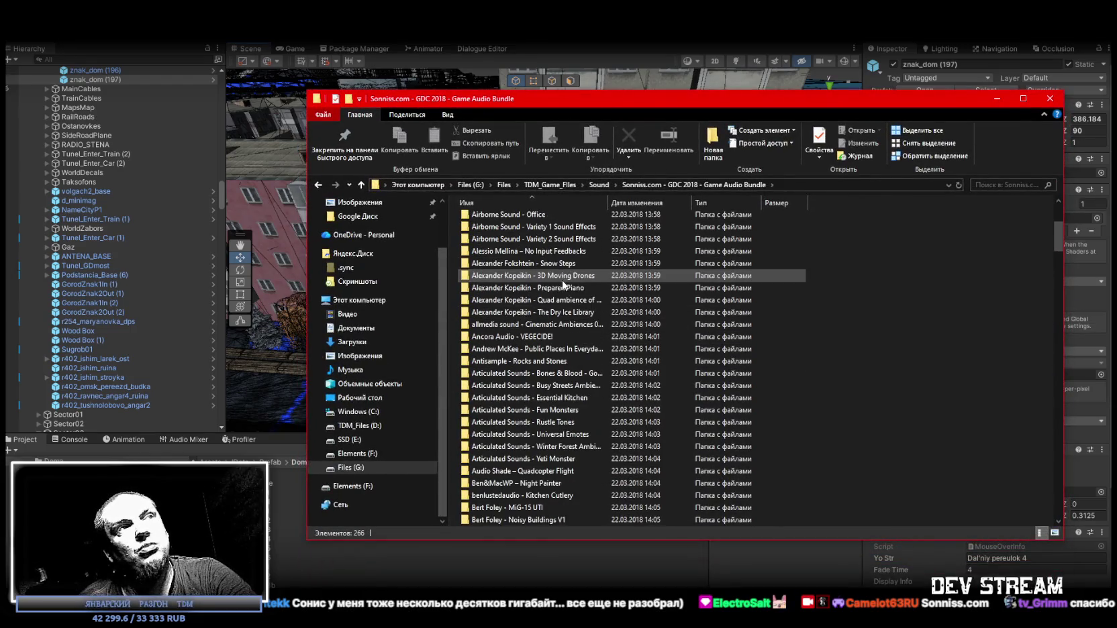
{"action": "scroll", "coordinate": [544, 311], "scroll_direction": "down", "scroll_amount": 15}
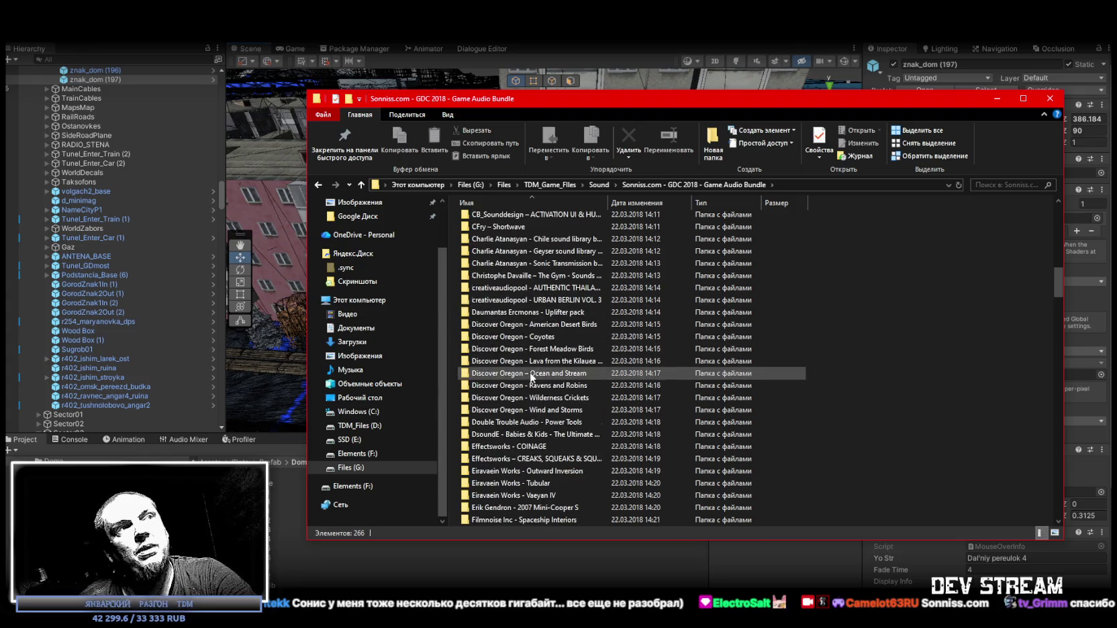
{"action": "scroll", "coordinate": [554, 310], "scroll_direction": "down", "scroll_amount": 4}
{"action": "double_click", "coordinate": [571, 337]}
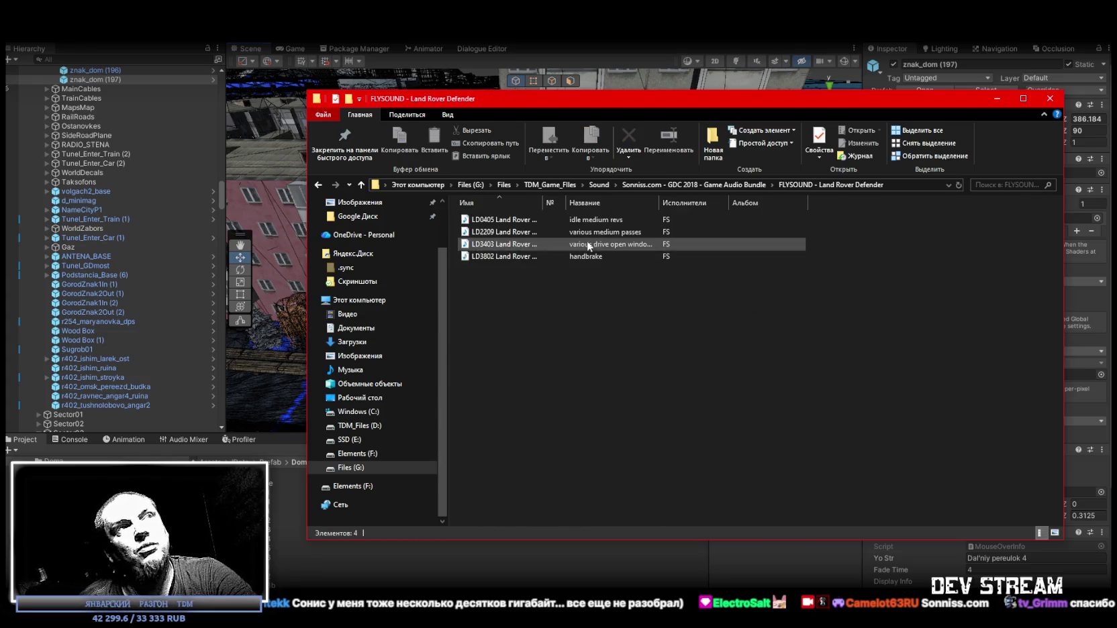
{"action": "key", "text": "BackSpace"}
{"action": "scroll", "coordinate": [535, 325], "scroll_direction": "down", "scroll_amount": 5}
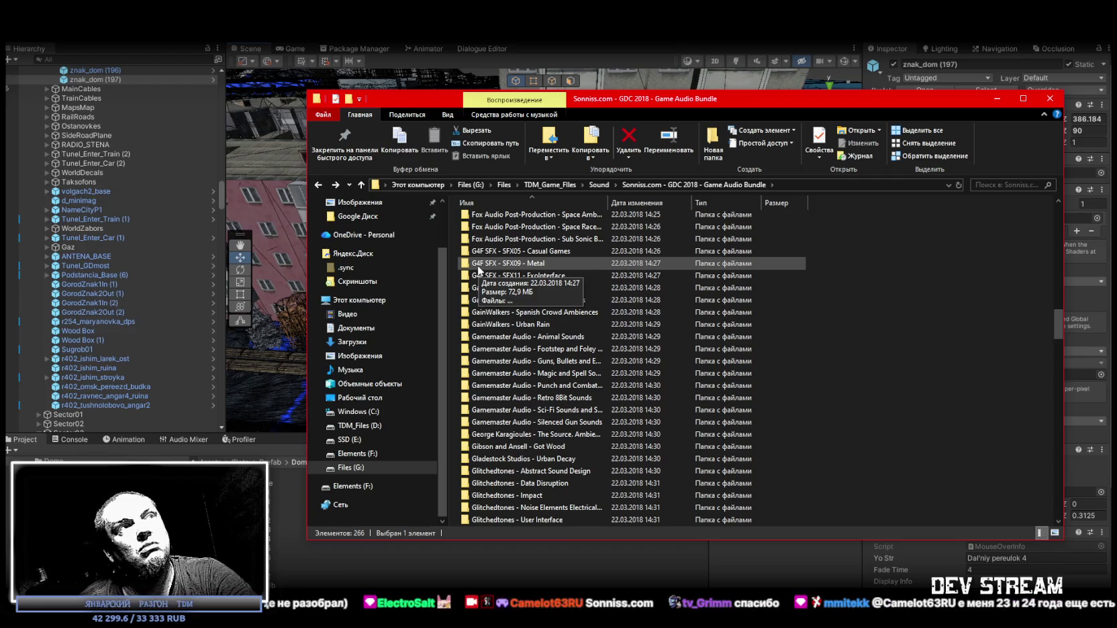
{"action": "double_click", "coordinate": [523, 264]}
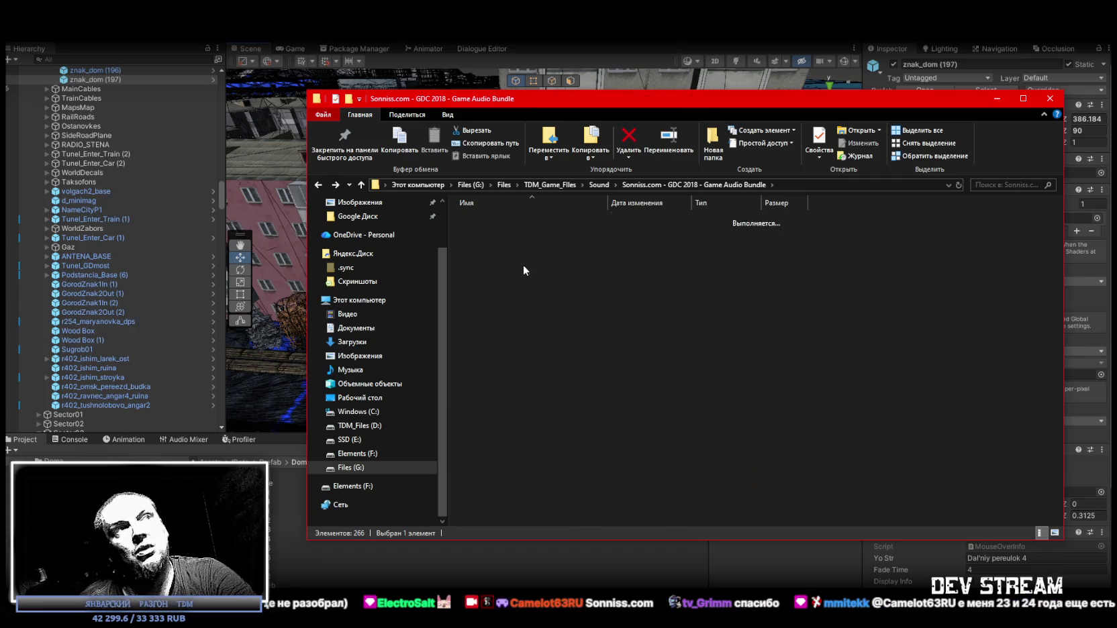
{"action": "mouse_move", "coordinate": [614, 101]}
{"action": "left_mouse_down"}
{"action": "mouse_move", "coordinate": [637, 120]}
{"action": "mouse_move", "coordinate": [1116, 269]}
{"action": "left_mouse_up"}
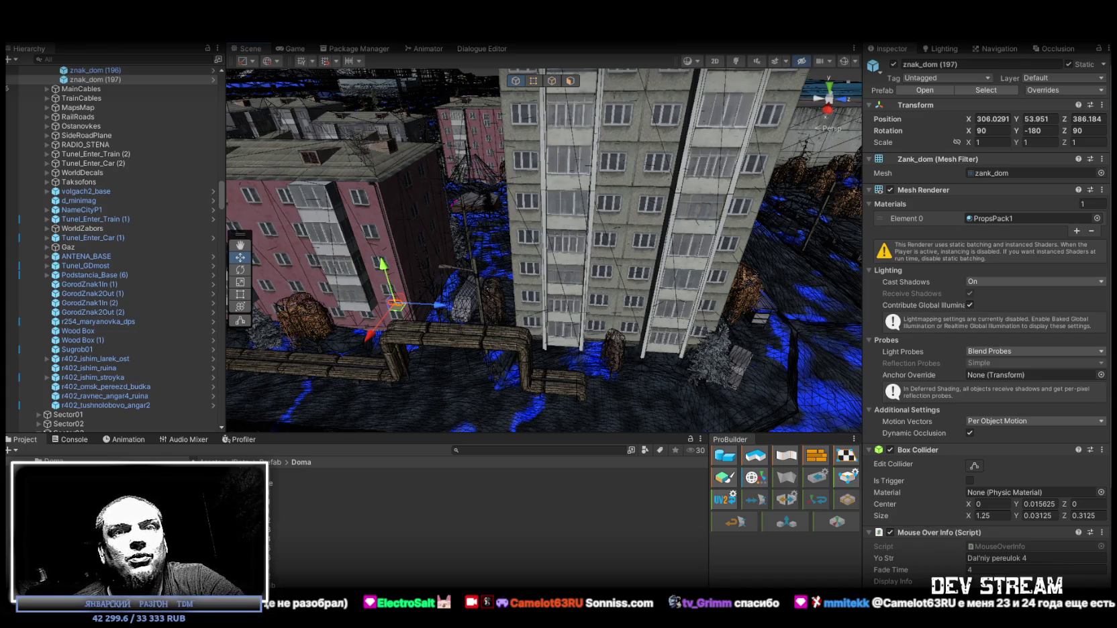
Step: Orbit the Scene view around the apartment blocks
{"action": "mouse_move", "coordinate": [416, 288]}
{"action": "left_mouse_down"}
{"action": "mouse_move", "coordinate": [437, 283]}
{"action": "mouse_move", "coordinate": [343, 260]}
{"action": "mouse_move", "coordinate": [614, 267]}
{"action": "mouse_move", "coordinate": [531, 285]}
{"action": "mouse_move", "coordinate": [516, 276]}
{"action": "mouse_move", "coordinate": [527, 258]}
{"action": "left_mouse_up"}
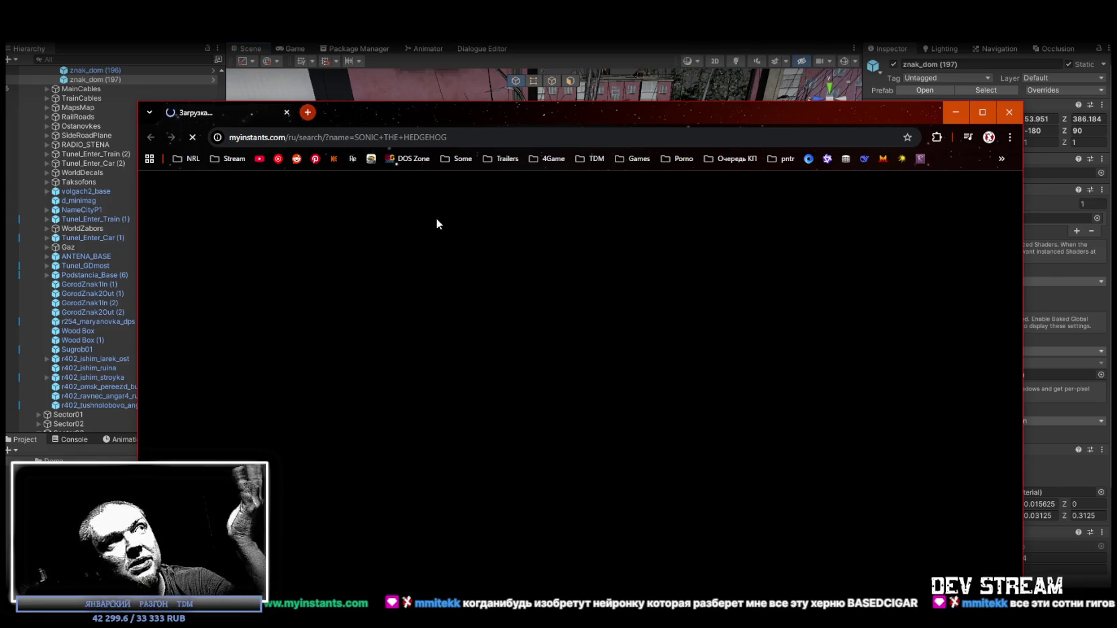
Step: Move the Chrome window aside and close its blank myinstants tab, closing the browser
{"action": "left_click_drag", "start_coordinate": [448, 111], "coordinate": [498, 68]}
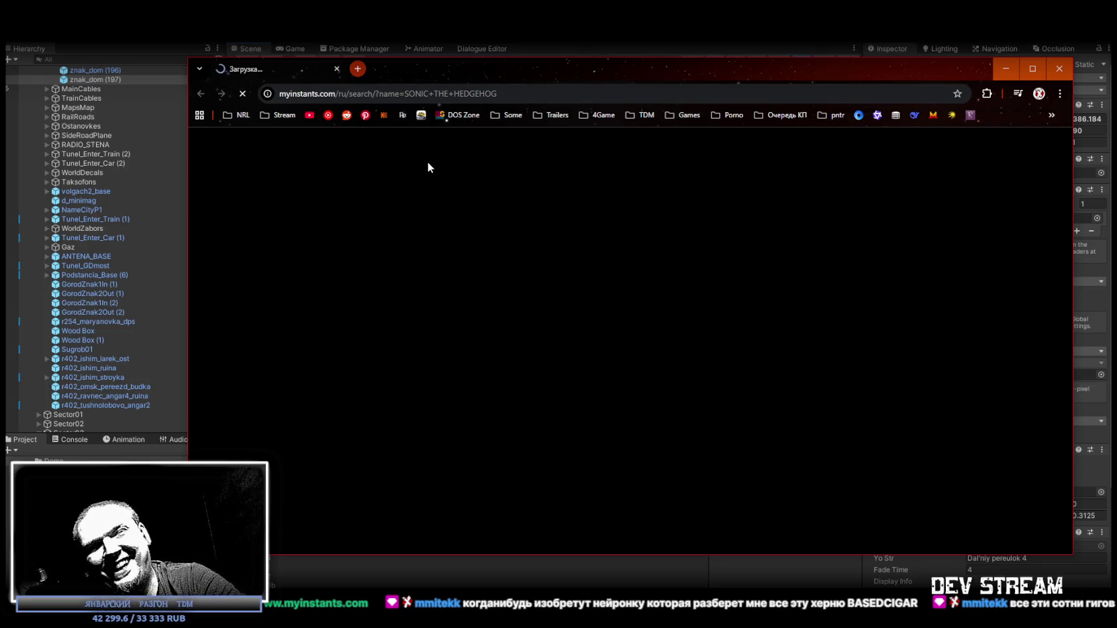
{"action": "left_click", "coordinate": [337, 68]}
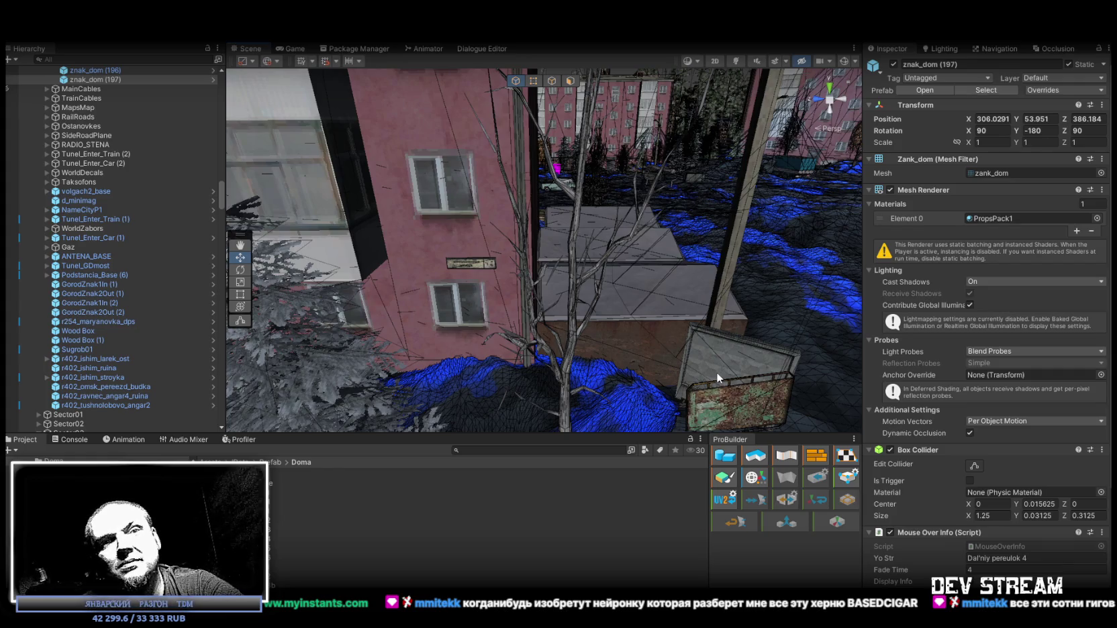
Step: Orbit the camera in toward the pink apartment block's wall, then switch to the TDM shortcuts folder
{"action": "mouse_move", "coordinate": [802, 327]}
{"action": "left_mouse_down"}
{"action": "mouse_move", "coordinate": [558, 290]}
{"action": "mouse_move", "coordinate": [567, 337]}
{"action": "left_mouse_up"}
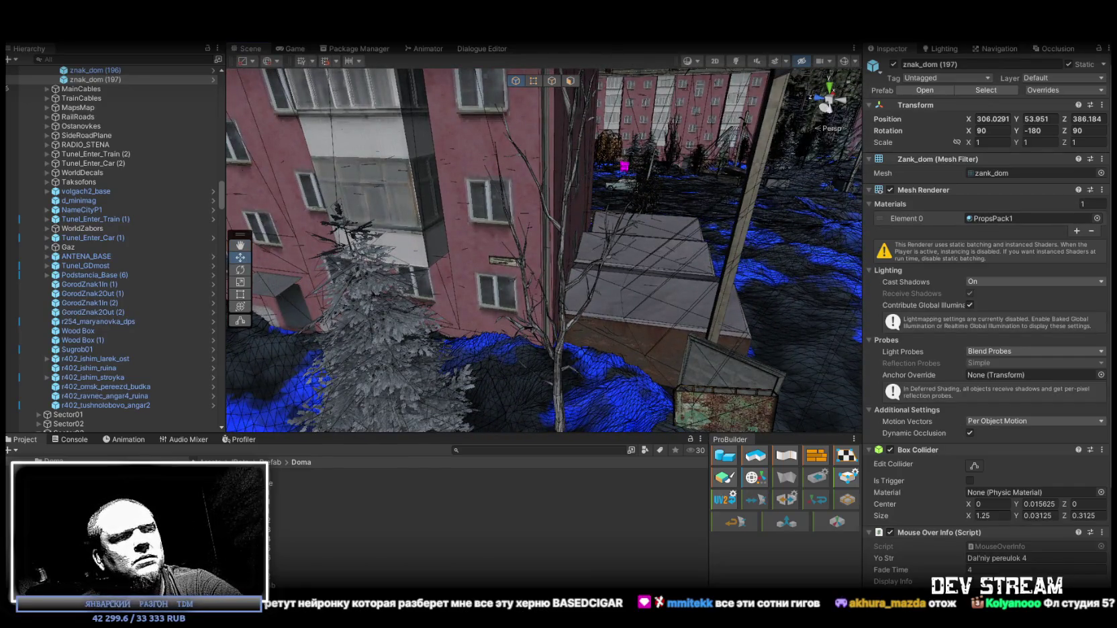
{"action": "key", "text": "alt+Tab"}
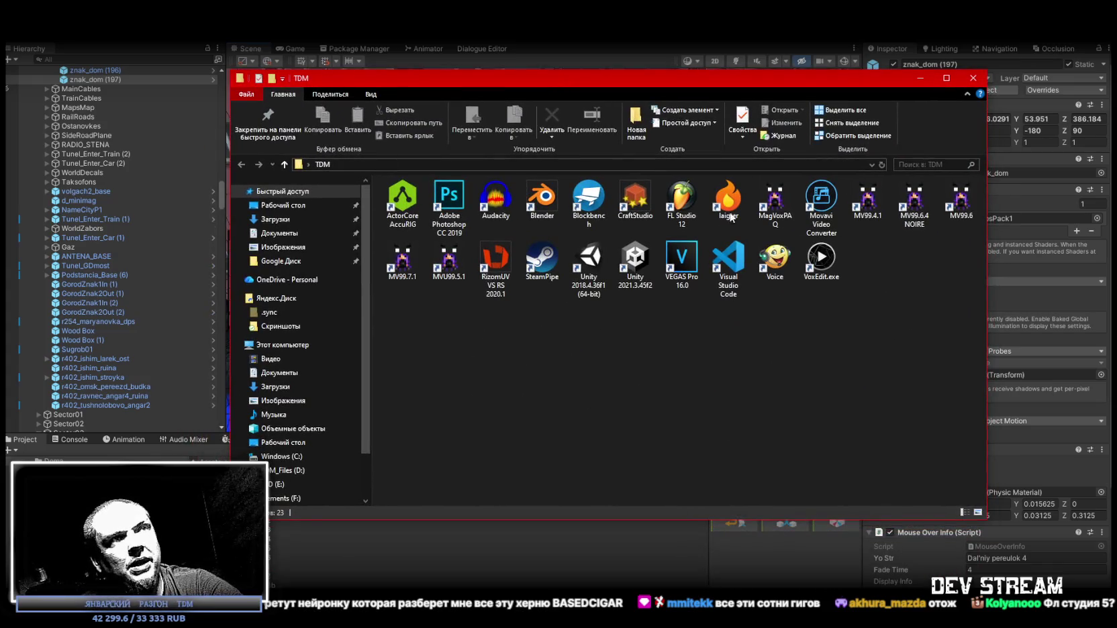
Step: Move the TDM folder window to the top of the screen and enlarge it
{"action": "left_click", "coordinate": [681, 200]}
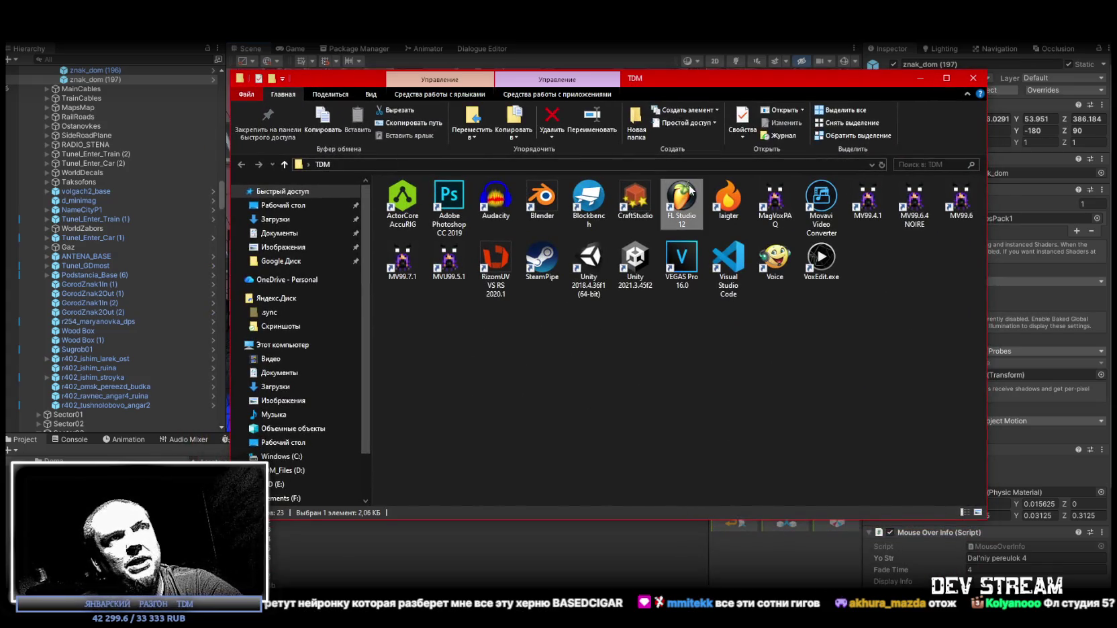
{"action": "left_click", "coordinate": [727, 386]}
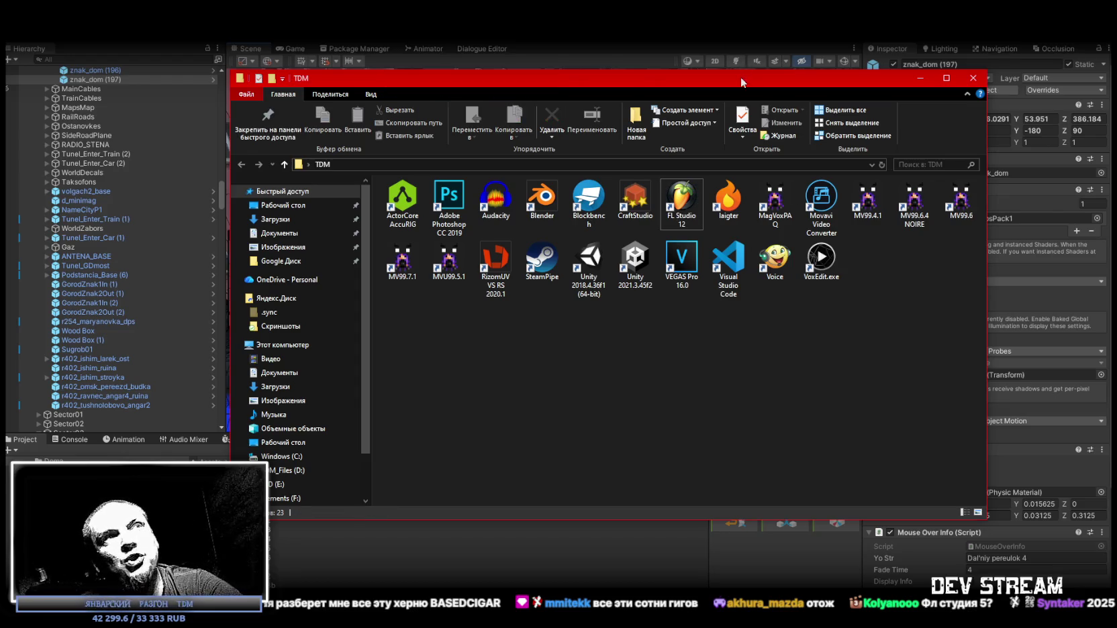
{"action": "left_click_drag", "start_coordinate": [740, 78], "coordinate": [755, 42]}
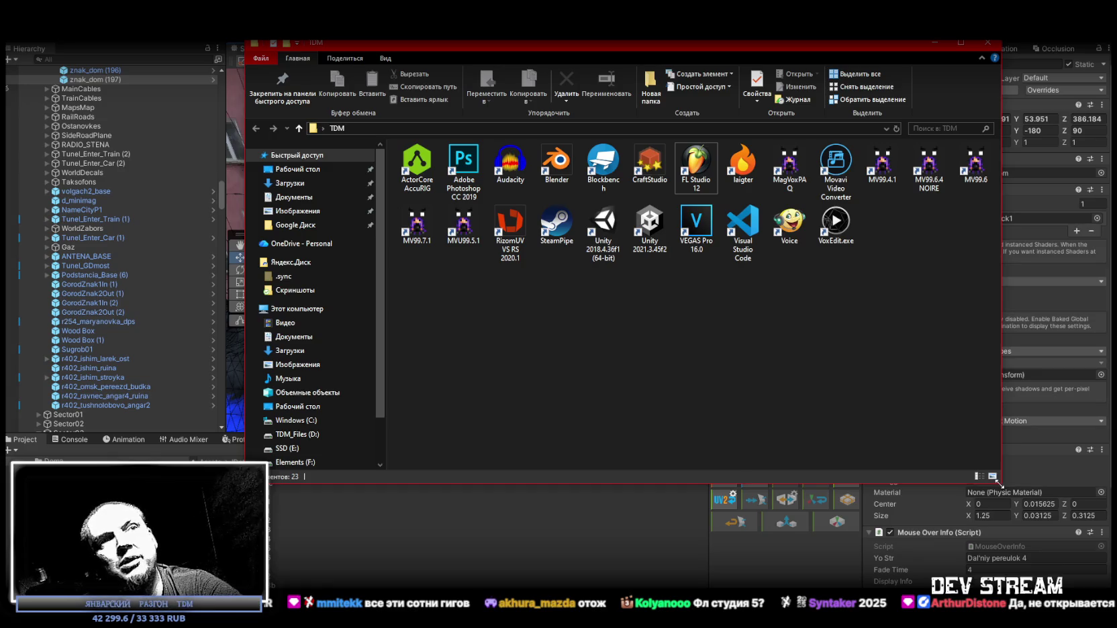
{"action": "left_click_drag", "start_coordinate": [998, 474], "coordinate": [1036, 571]}
Step: Select the four MV99 shortcuts plus MagVoxPAQ, VoxEdit.exe and CraftStudio
{"action": "left_click_drag", "start_coordinate": [1034, 198], "coordinate": [866, 162]}
{"action": "left_click", "coordinate": [795, 161], "text": "ctrl"}
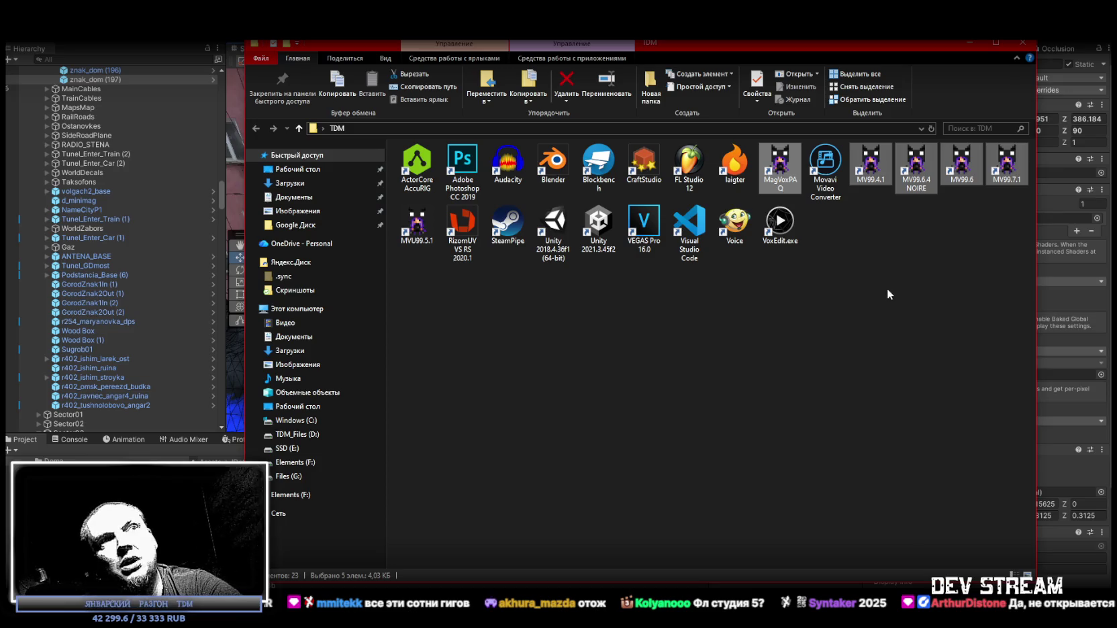
{"action": "left_click", "coordinate": [782, 225], "text": "ctrl"}
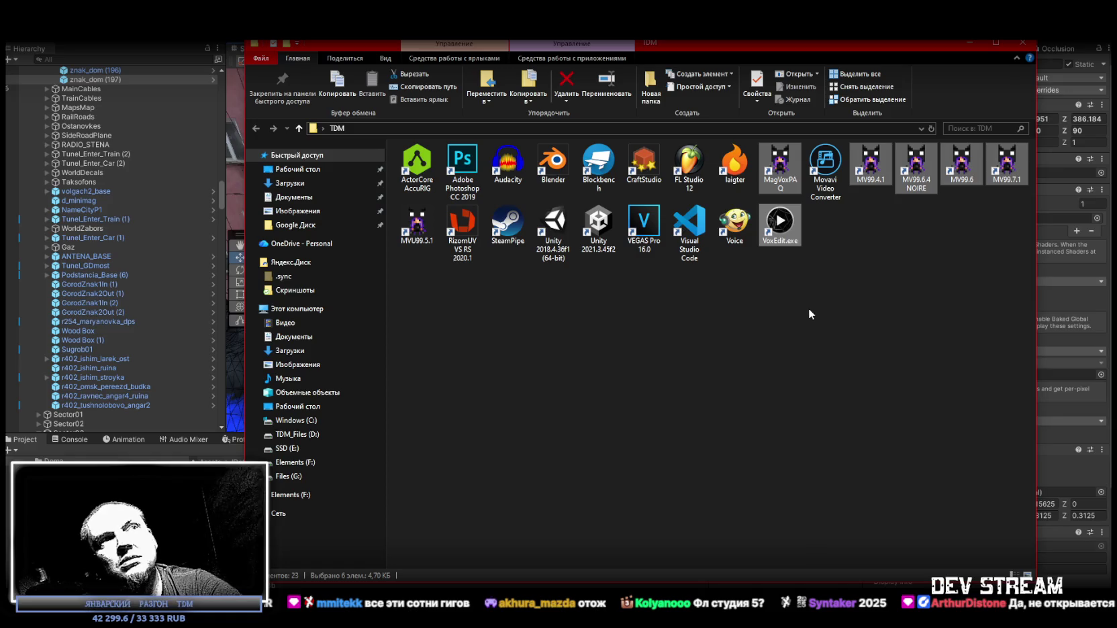
{"action": "left_click", "coordinate": [644, 164], "text": "ctrl"}
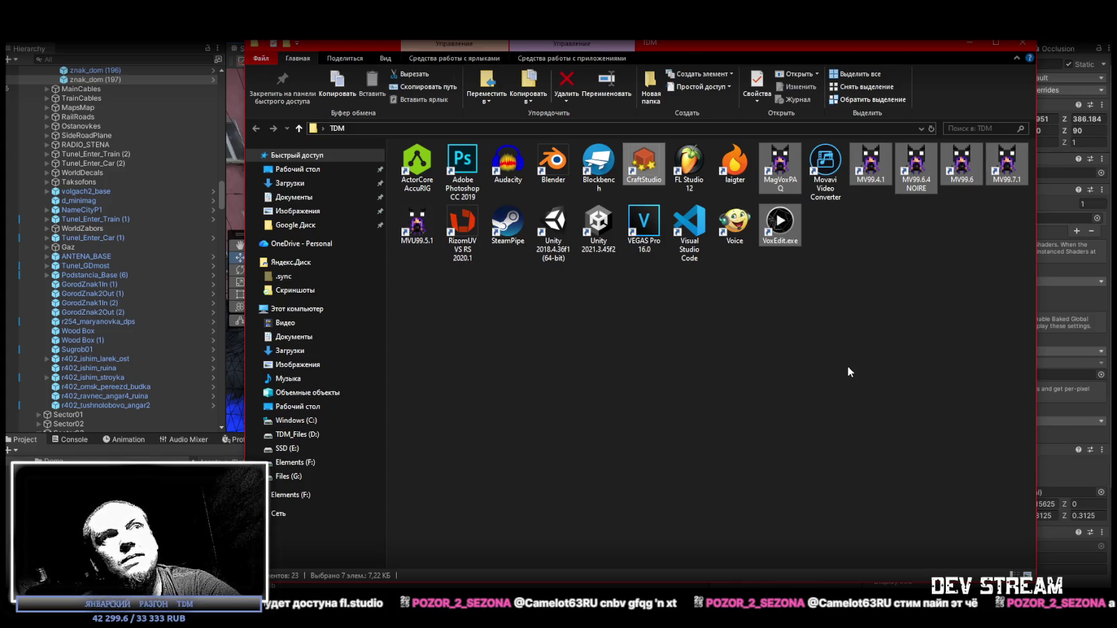
Step: Click through the TDM shortcuts, from VEGAS Pro 16.0 and Unity 2018.4.36f1 to Blender and FL Studio 12
{"action": "left_click", "coordinate": [644, 224]}
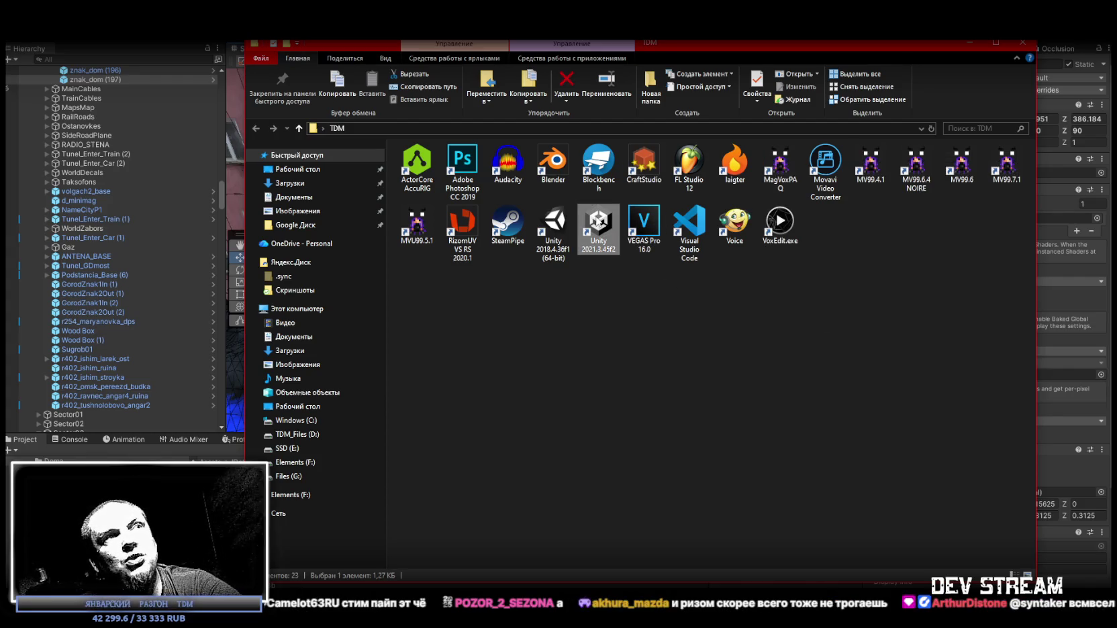
{"action": "left_click", "coordinate": [551, 245]}
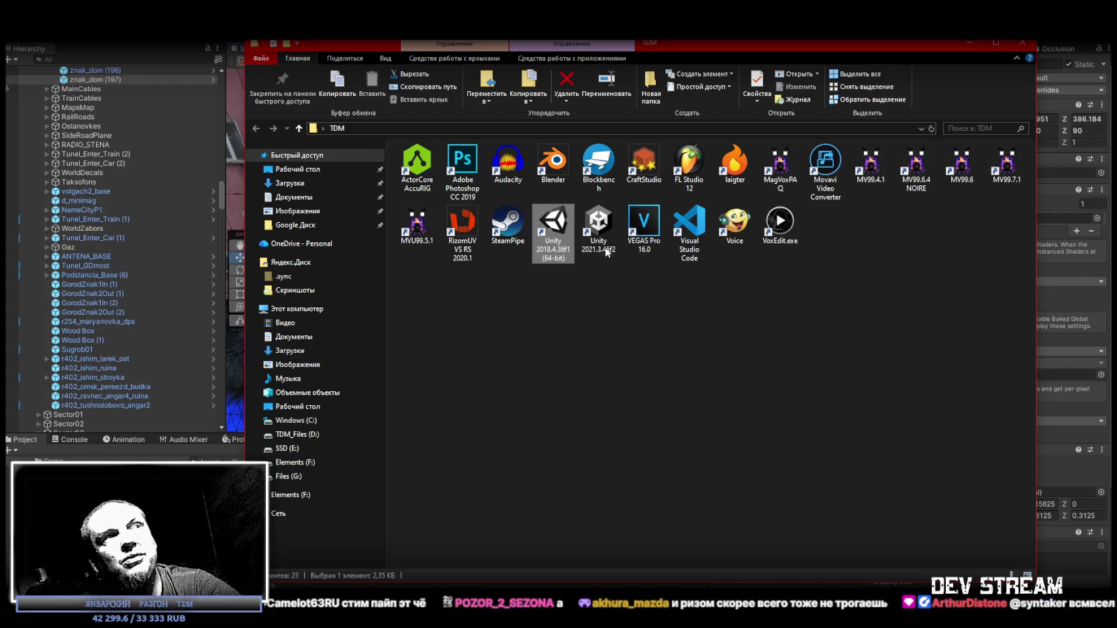
{"action": "left_click", "coordinate": [457, 222]}
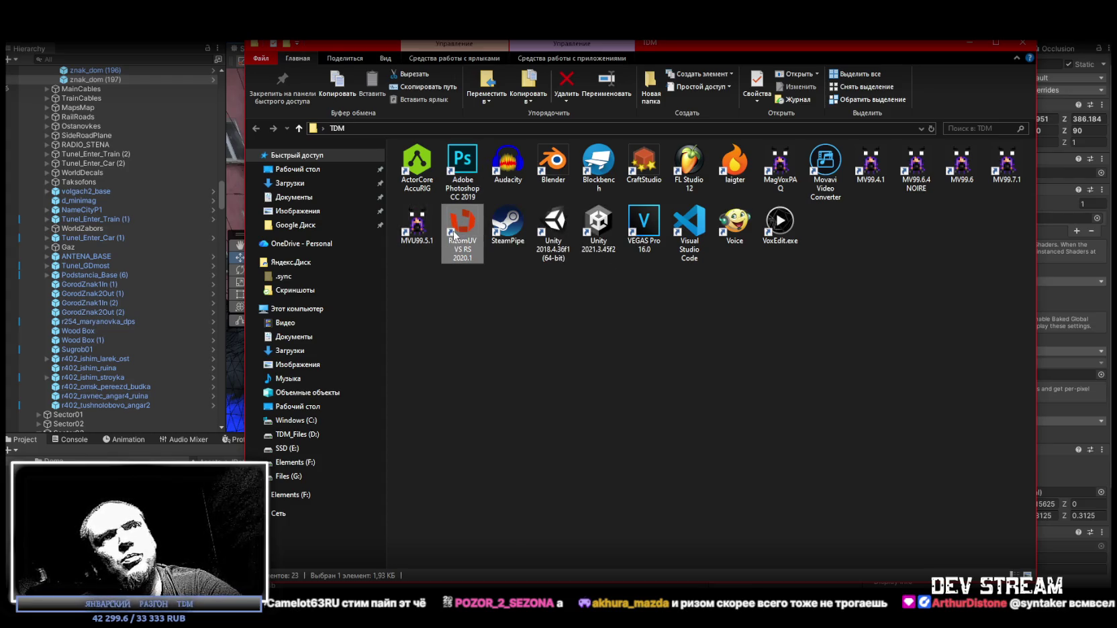
{"action": "left_click", "coordinate": [402, 180]}
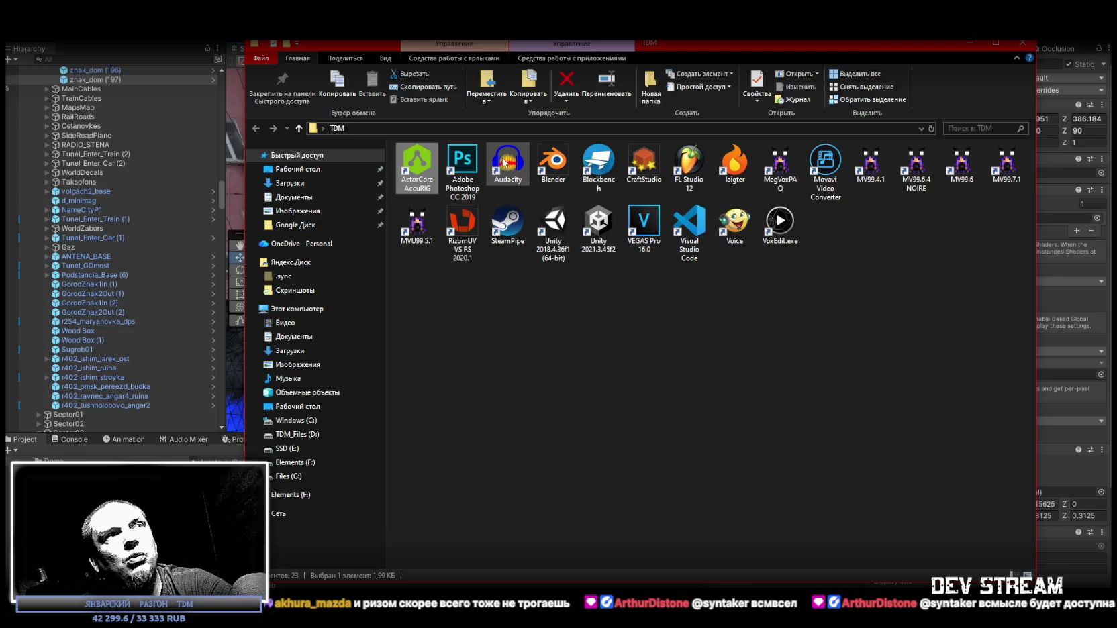
{"action": "left_click", "coordinate": [464, 160]}
{"action": "left_click", "coordinate": [515, 164]}
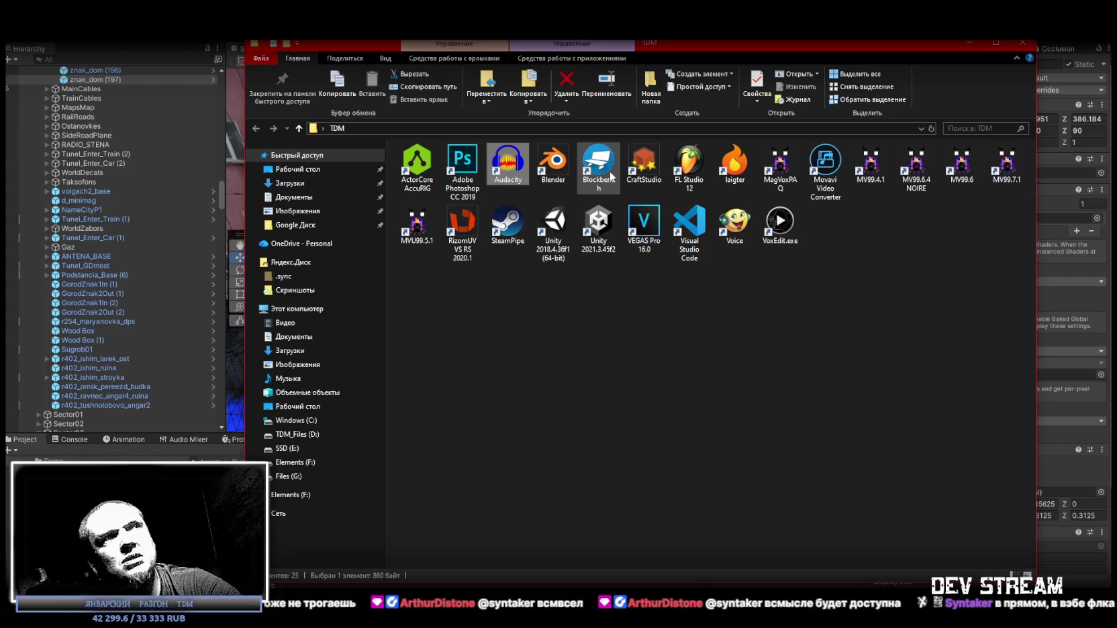
{"action": "left_click", "coordinate": [554, 163]}
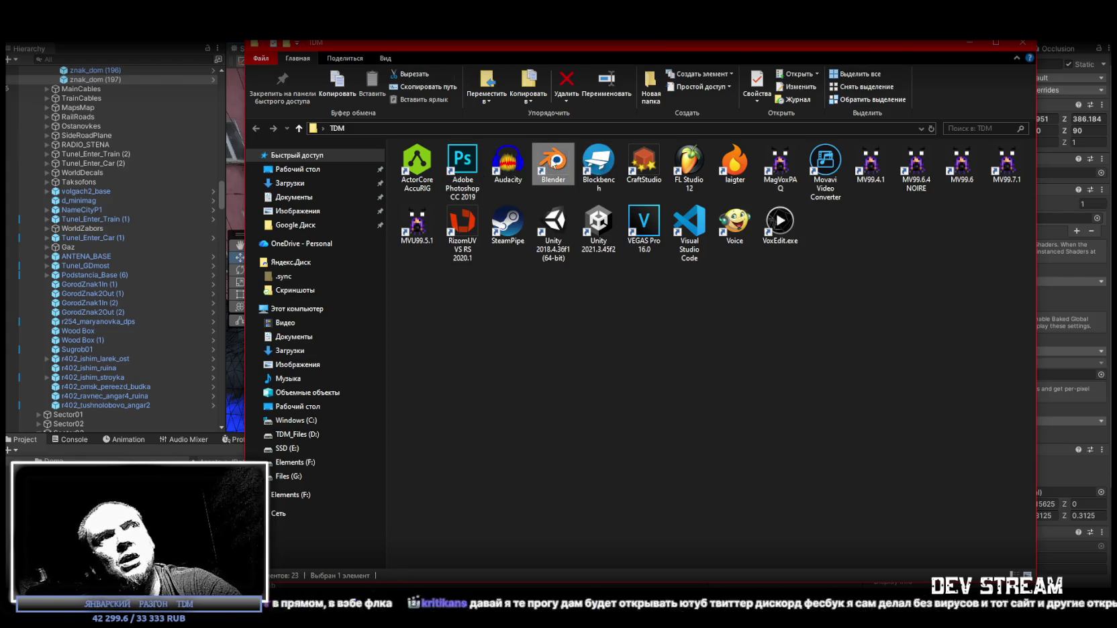
{"action": "left_click", "coordinate": [604, 168]}
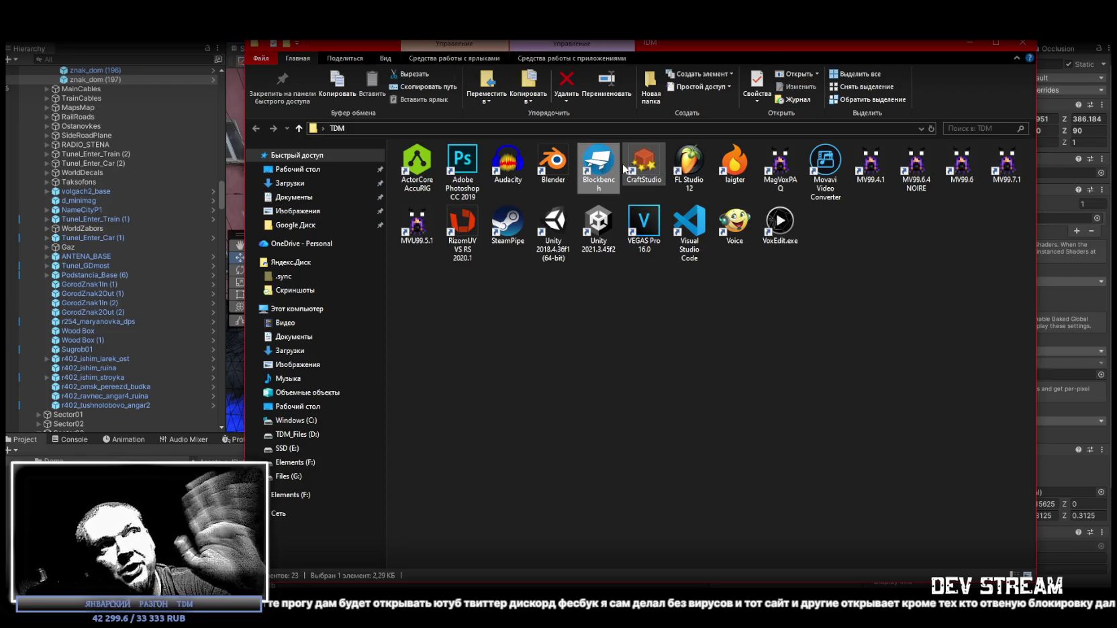
{"action": "left_click", "coordinate": [688, 165]}
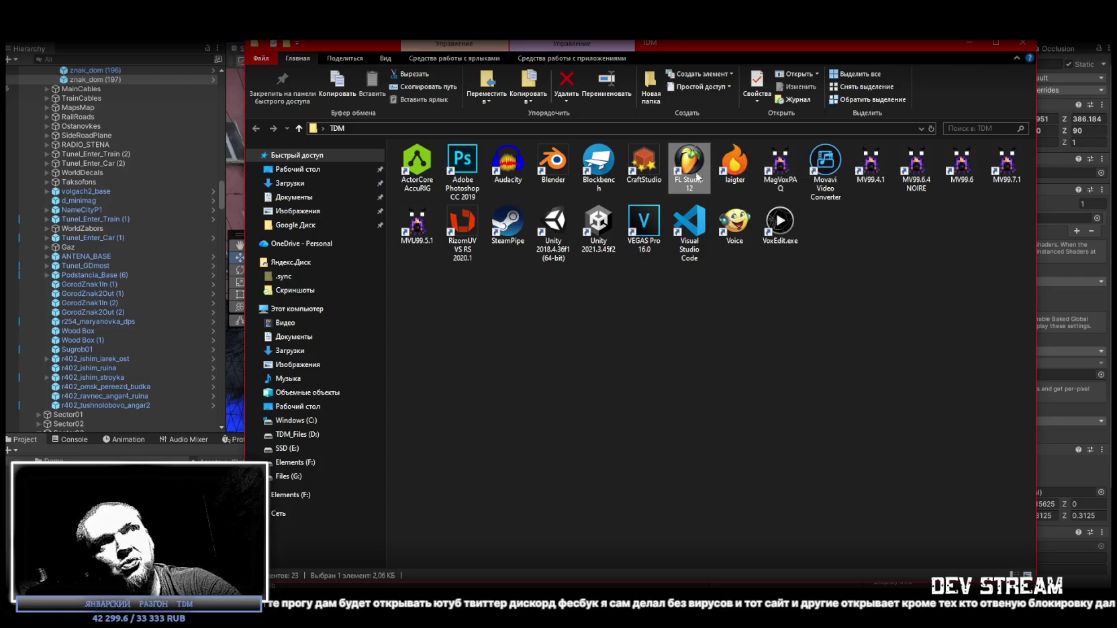
Step: Select the laigter shortcut and launch Laigter
{"action": "left_click", "coordinate": [739, 165]}
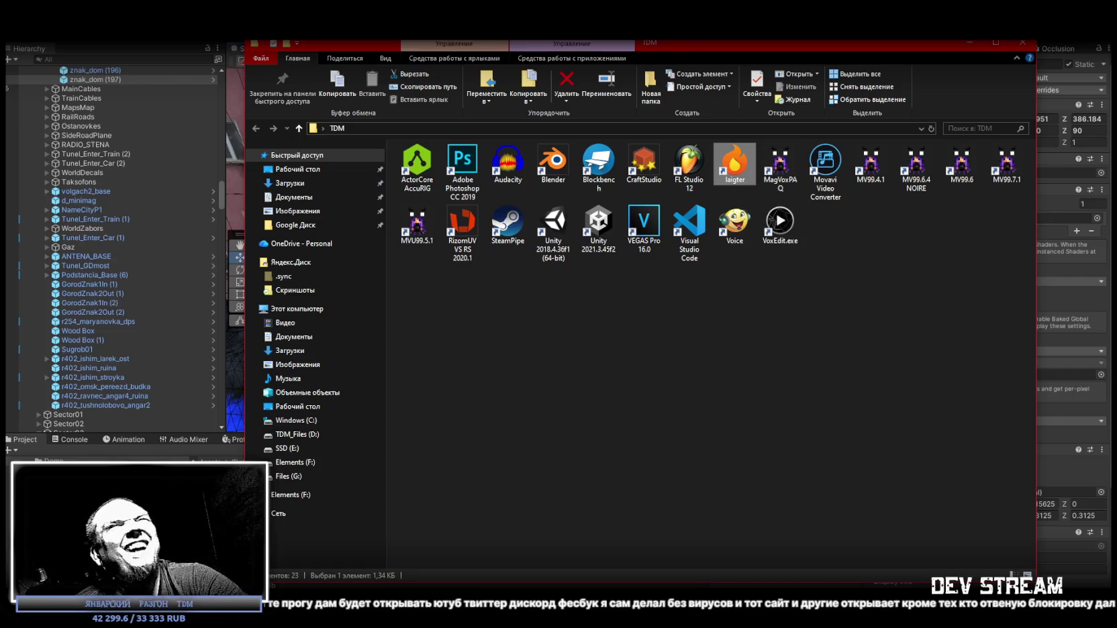
{"action": "key", "text": "alt+Tab"}
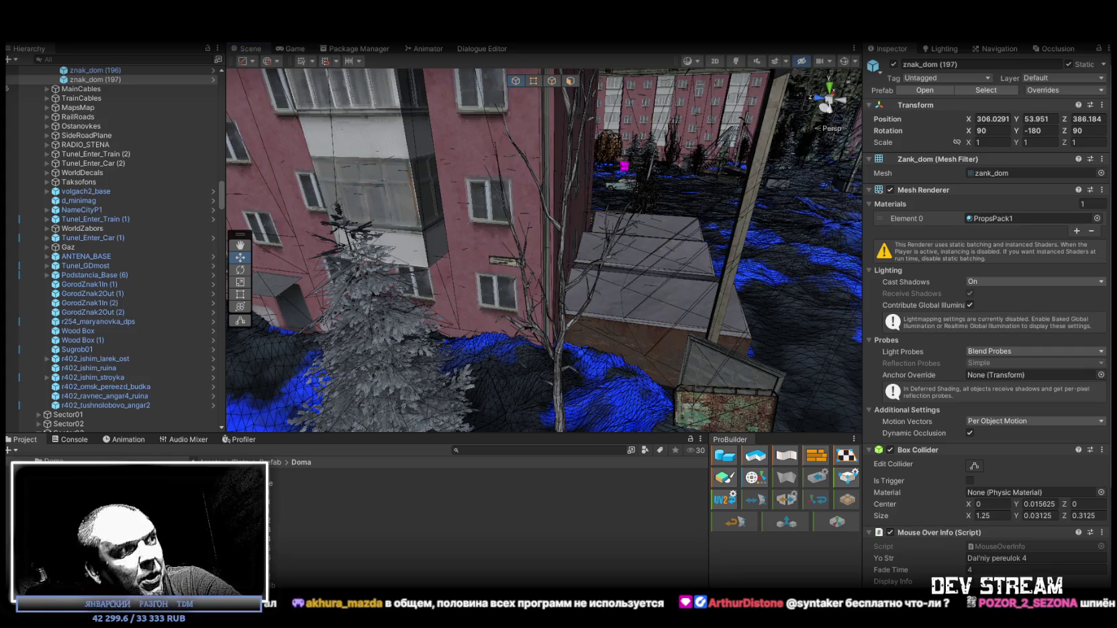
{"action": "key", "text": "alt+Tab"}
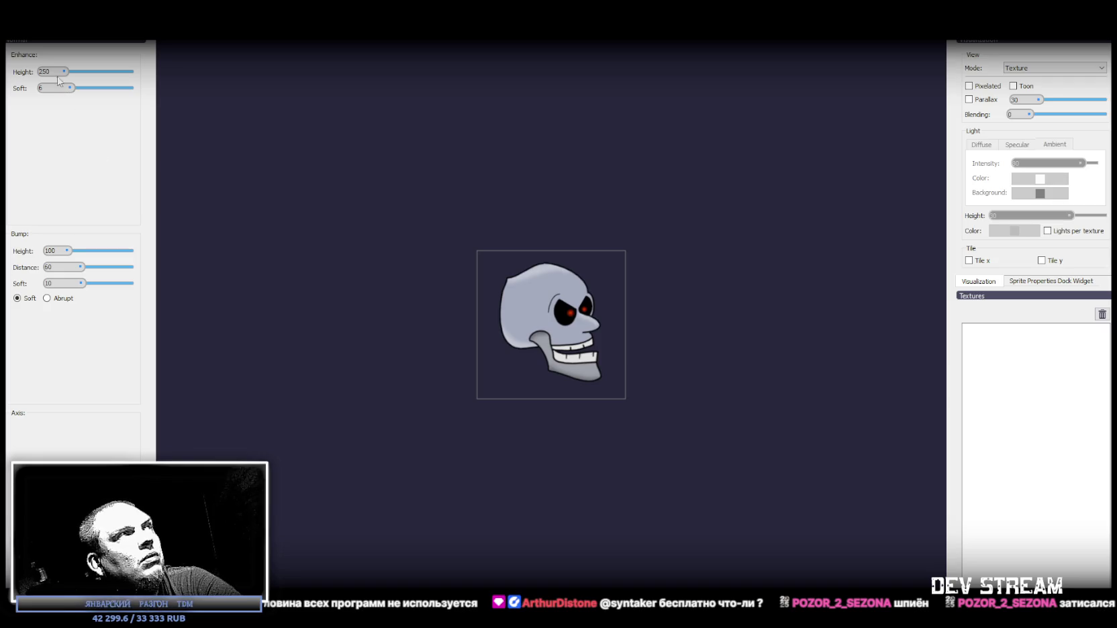
Step: Raise the skull sprite's Enhance Height and Parallax, keep Texture view mode, then close Laigter
{"action": "mouse_move", "coordinate": [63, 71]}
{"action": "left_mouse_down"}
{"action": "mouse_move", "coordinate": [127, 72]}
{"action": "mouse_move", "coordinate": [59, 74]}
{"action": "mouse_move", "coordinate": [69, 74]}
{"action": "left_mouse_up"}
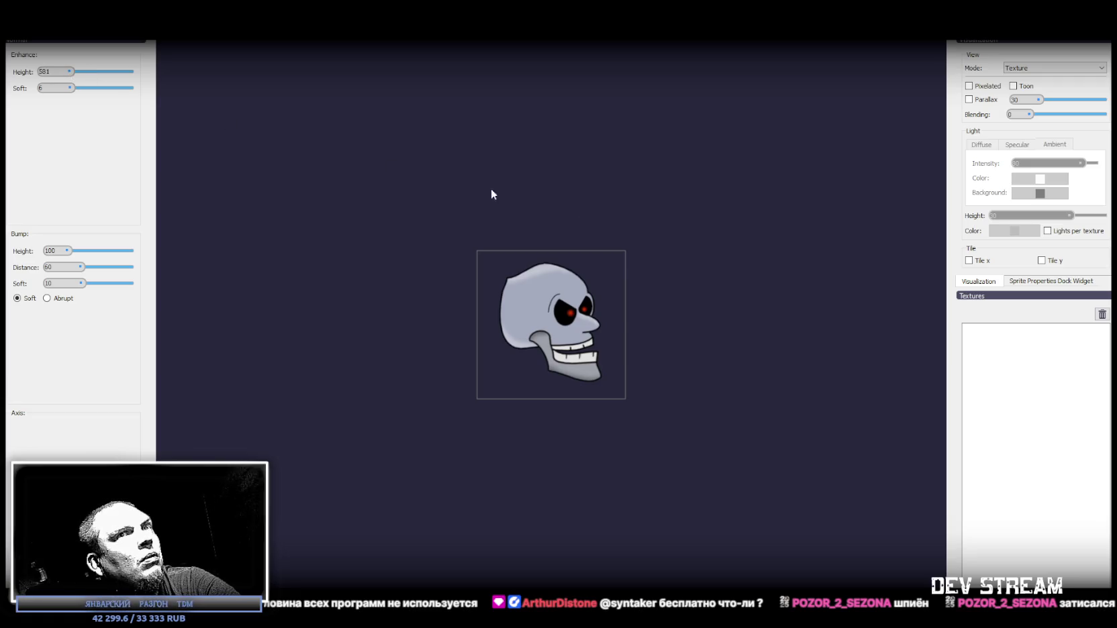
{"action": "left_click_drag", "start_coordinate": [1038, 100], "coordinate": [1028, 104]}
{"action": "left_click", "coordinate": [1054, 68]}
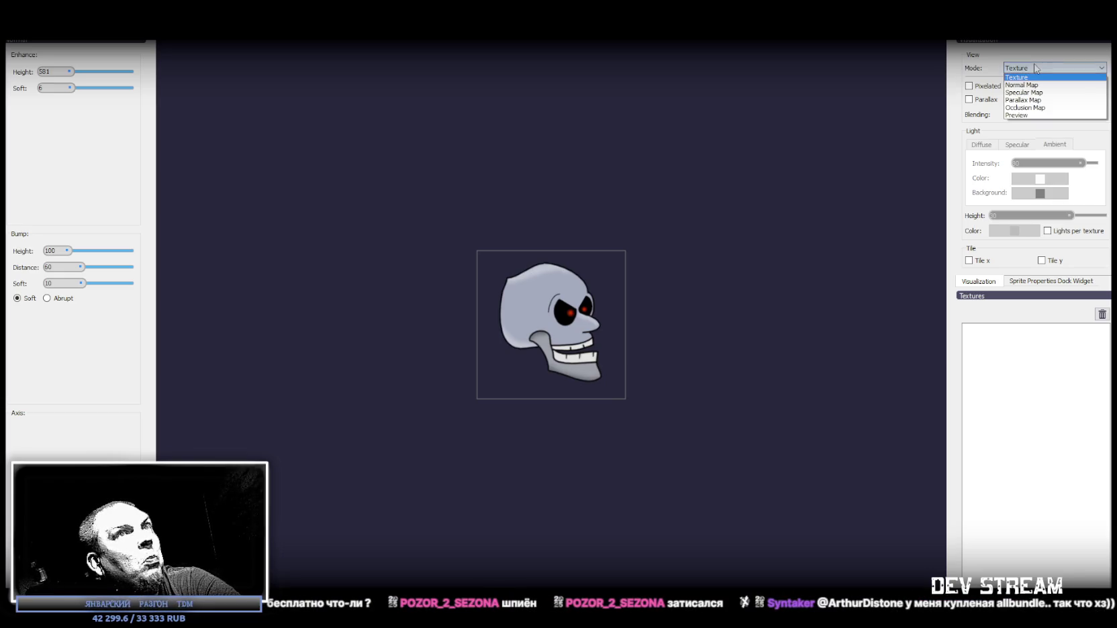
{"action": "left_click", "coordinate": [1025, 384]}
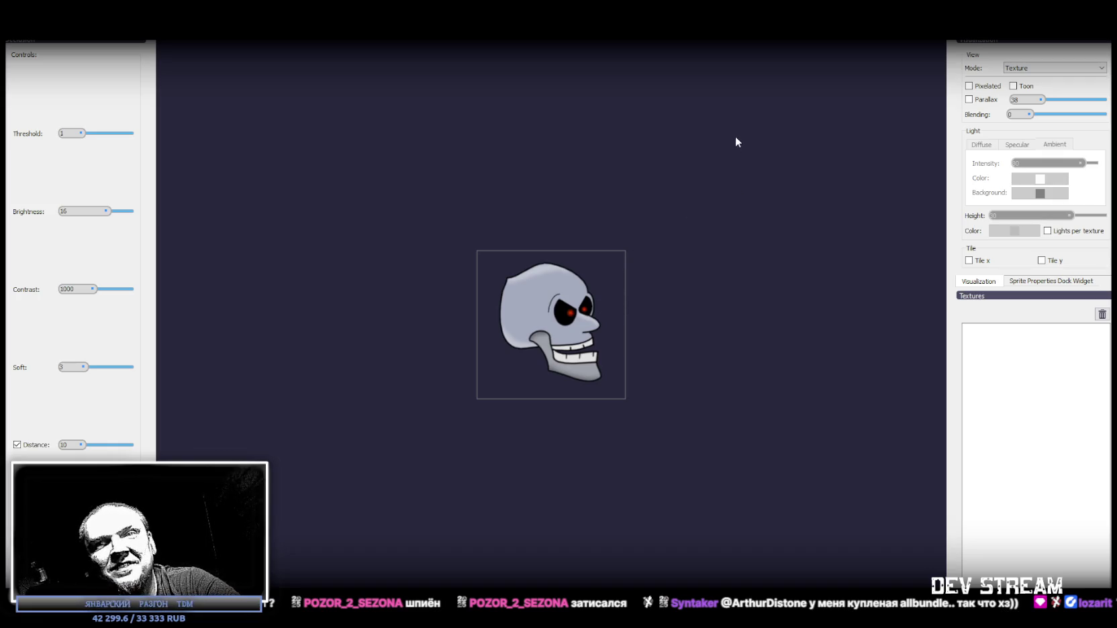
{"action": "key", "text": "Escape"}
{"action": "left_click", "coordinate": [963, 89]}
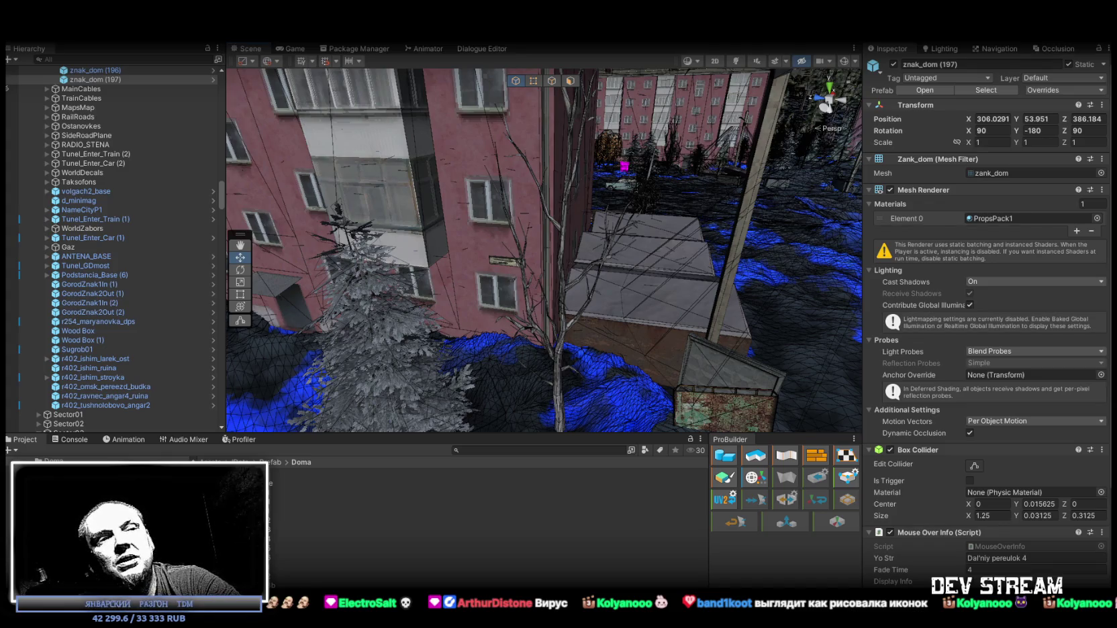
{"action": "key", "text": "alt+Tab"}
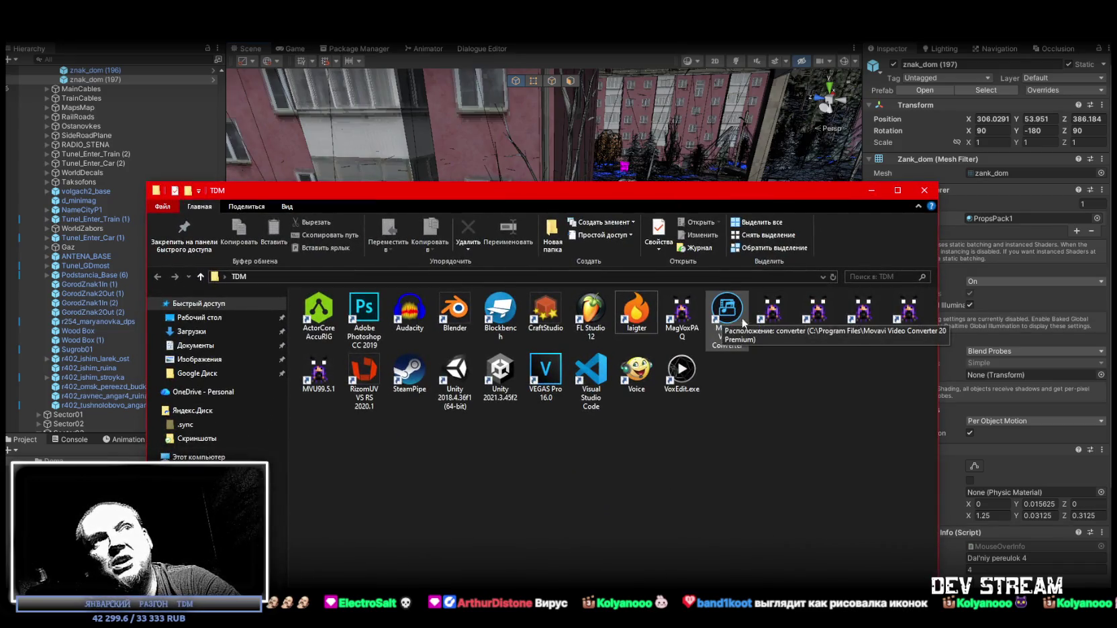
{"action": "left_click_drag", "start_coordinate": [722, 190], "coordinate": [714, 141]}
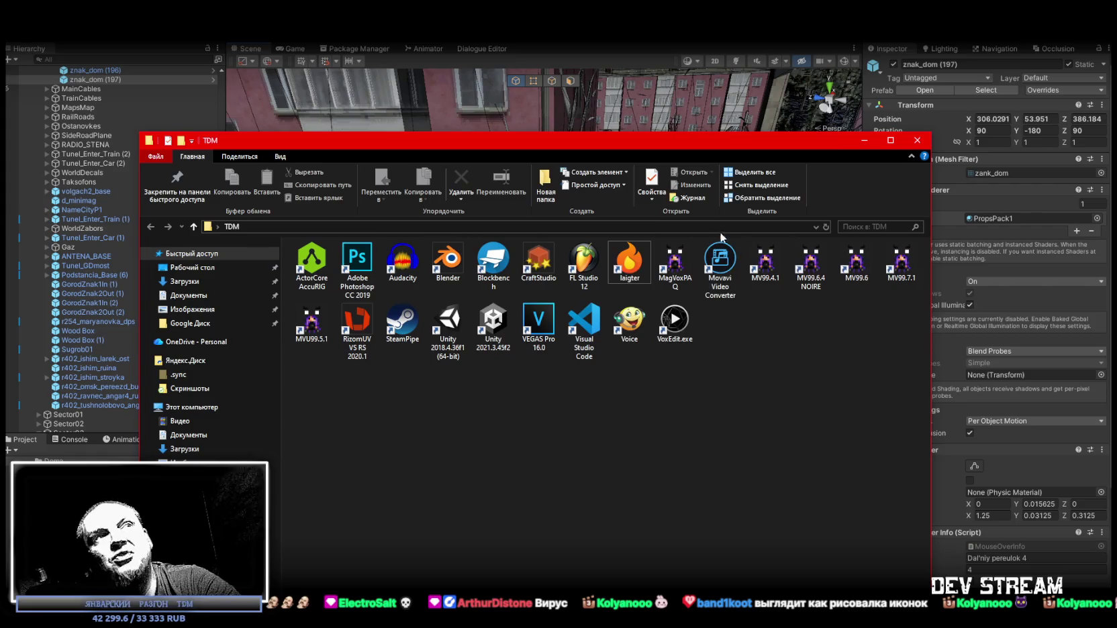
{"action": "key", "text": "alt+Tab"}
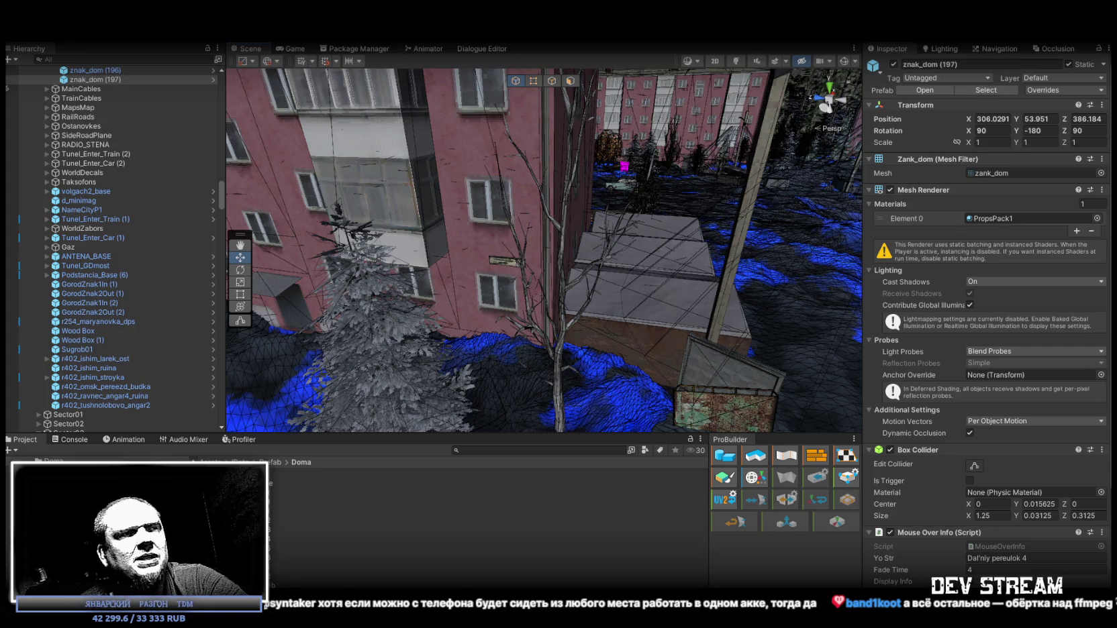
Step: Duplicate znak_dom (197) as znak_dom (198), rotate it to Z 180, and slide it along the wall
{"action": "mouse_move", "coordinate": [705, 359]}
{"action": "left_mouse_down"}
{"action": "mouse_move", "coordinate": [354, 201]}
{"action": "mouse_move", "coordinate": [404, 166]}
{"action": "mouse_move", "coordinate": [235, 144]}
{"action": "mouse_move", "coordinate": [328, 153]}
{"action": "left_mouse_up"}
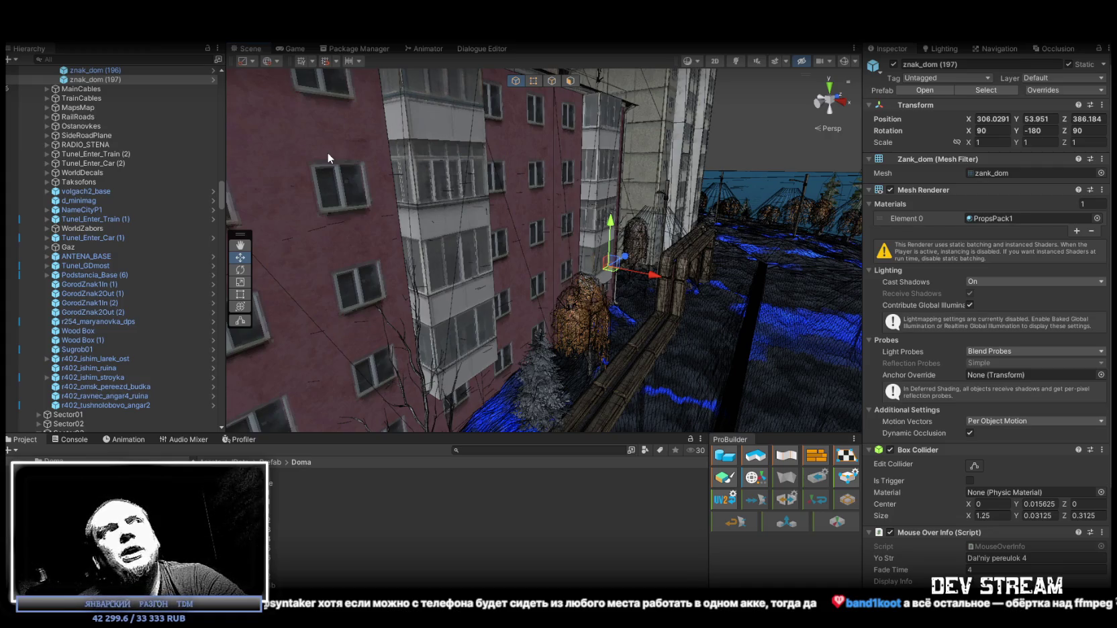
{"action": "mouse_move", "coordinate": [376, 173]}
{"action": "left_mouse_down"}
{"action": "mouse_move", "coordinate": [653, 242]}
{"action": "mouse_move", "coordinate": [517, 275]}
{"action": "mouse_move", "coordinate": [415, 316]}
{"action": "mouse_move", "coordinate": [440, 305]}
{"action": "left_mouse_up"}
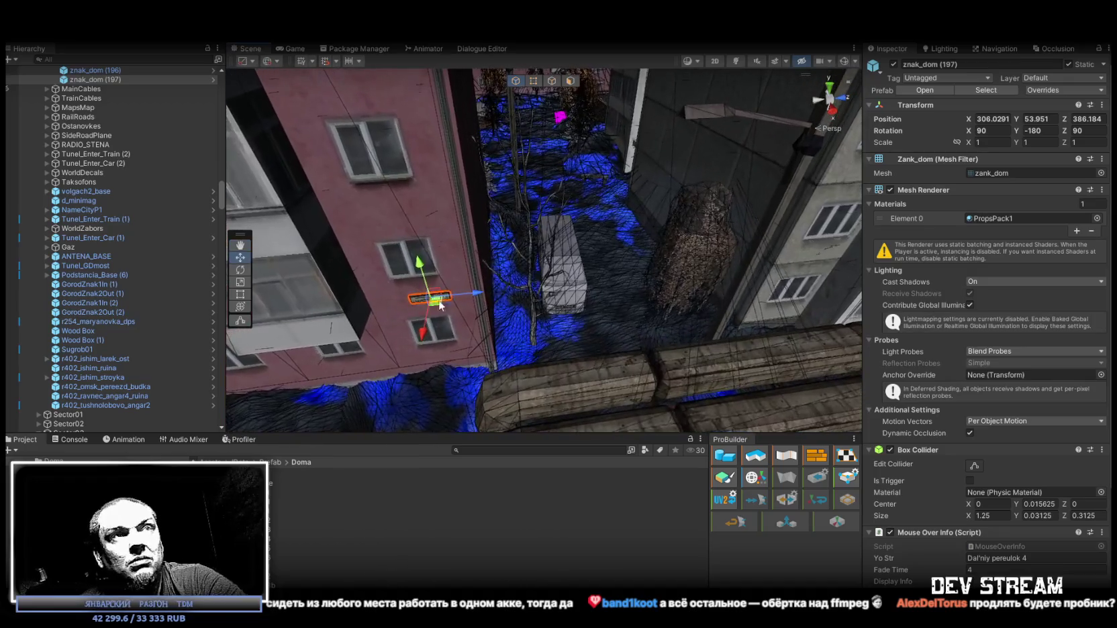
{"action": "mouse_move", "coordinate": [504, 263]}
{"action": "left_mouse_down"}
{"action": "mouse_move", "coordinate": [394, 238]}
{"action": "mouse_move", "coordinate": [418, 210]}
{"action": "mouse_move", "coordinate": [547, 322]}
{"action": "mouse_move", "coordinate": [553, 290]}
{"action": "left_mouse_up"}
{"action": "key", "text": "ctrl+d"}
{"action": "scroll", "coordinate": [553, 290], "scroll_direction": "up", "scroll_amount": 5}
{"action": "key", "text": "e"}
{"action": "mouse_move", "coordinate": [527, 194]}
{"action": "left_mouse_down"}
{"action": "mouse_move", "coordinate": [643, 156]}
{"action": "mouse_move", "coordinate": [629, 245]}
{"action": "mouse_move", "coordinate": [576, 246]}
{"action": "left_mouse_up"}
{"action": "key", "text": "w"}
{"action": "mouse_move", "coordinate": [523, 200]}
{"action": "left_mouse_down"}
{"action": "mouse_move", "coordinate": [541, 195]}
{"action": "mouse_move", "coordinate": [563, 216]}
{"action": "mouse_move", "coordinate": [584, 209]}
{"action": "left_mouse_up"}
{"action": "mouse_move", "coordinate": [563, 259]}
{"action": "left_mouse_down"}
{"action": "mouse_move", "coordinate": [602, 257]}
{"action": "mouse_move", "coordinate": [531, 207]}
{"action": "mouse_move", "coordinate": [324, 187]}
{"action": "mouse_move", "coordinate": [51, 201]}
{"action": "mouse_move", "coordinate": [960, 284]}
{"action": "mouse_move", "coordinate": [1072, 254]}
{"action": "mouse_move", "coordinate": [965, 251]}
{"action": "mouse_move", "coordinate": [1021, 232]}
{"action": "mouse_move", "coordinate": [1087, 242]}
{"action": "mouse_move", "coordinate": [23, 247]}
{"action": "mouse_move", "coordinate": [1051, 241]}
{"action": "left_mouse_up"}
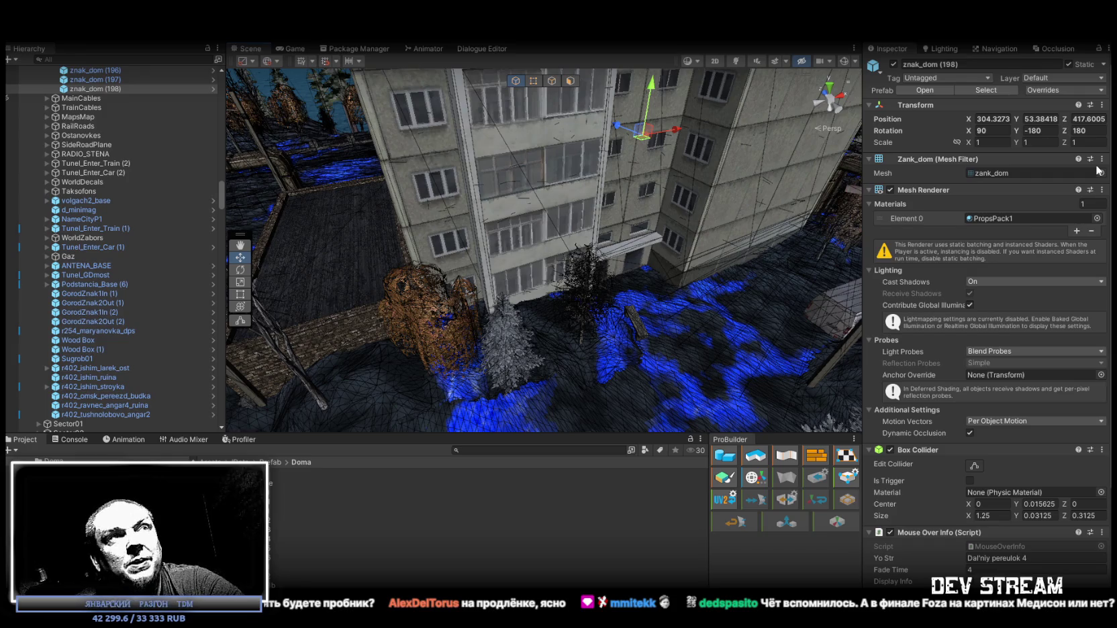
Step: Duplicate the sign as znak_dom (199) and slide it onto the grey block's wall
{"action": "mouse_move", "coordinate": [549, 197]}
{"action": "left_mouse_down"}
{"action": "mouse_move", "coordinate": [456, 157]}
{"action": "mouse_move", "coordinate": [422, 222]}
{"action": "mouse_move", "coordinate": [538, 175]}
{"action": "mouse_move", "coordinate": [604, 196]}
{"action": "mouse_move", "coordinate": [545, 189]}
{"action": "mouse_move", "coordinate": [552, 240]}
{"action": "mouse_move", "coordinate": [576, 246]}
{"action": "left_mouse_up"}
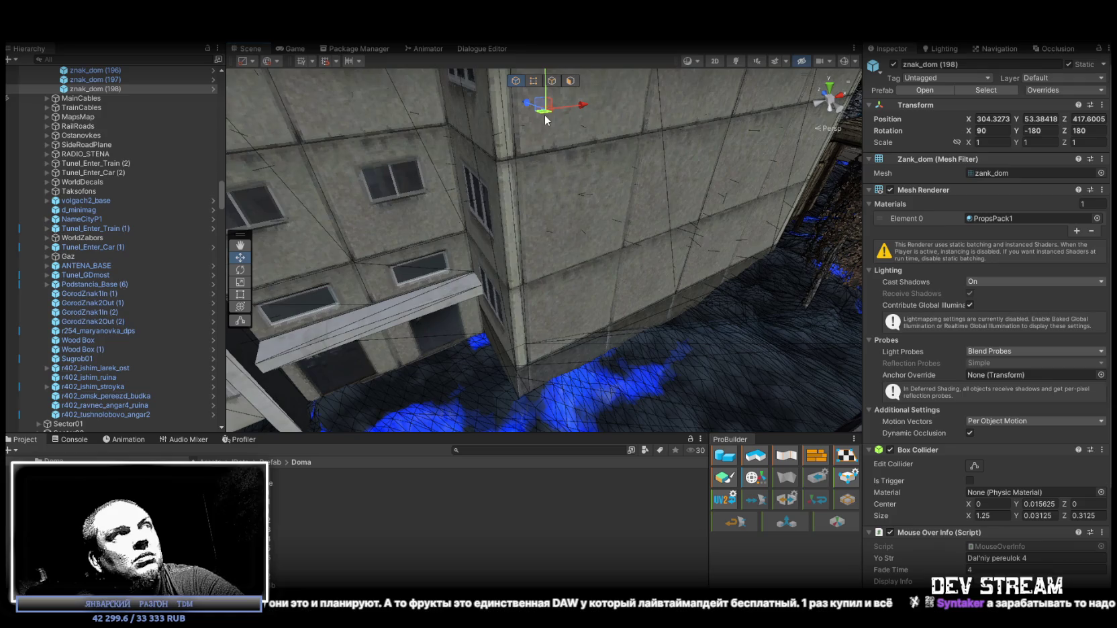
{"action": "key", "text": "ctrl+d"}
{"action": "left_click_drag", "start_coordinate": [543, 116], "coordinate": [771, 202]}
{"action": "key", "text": "f"}
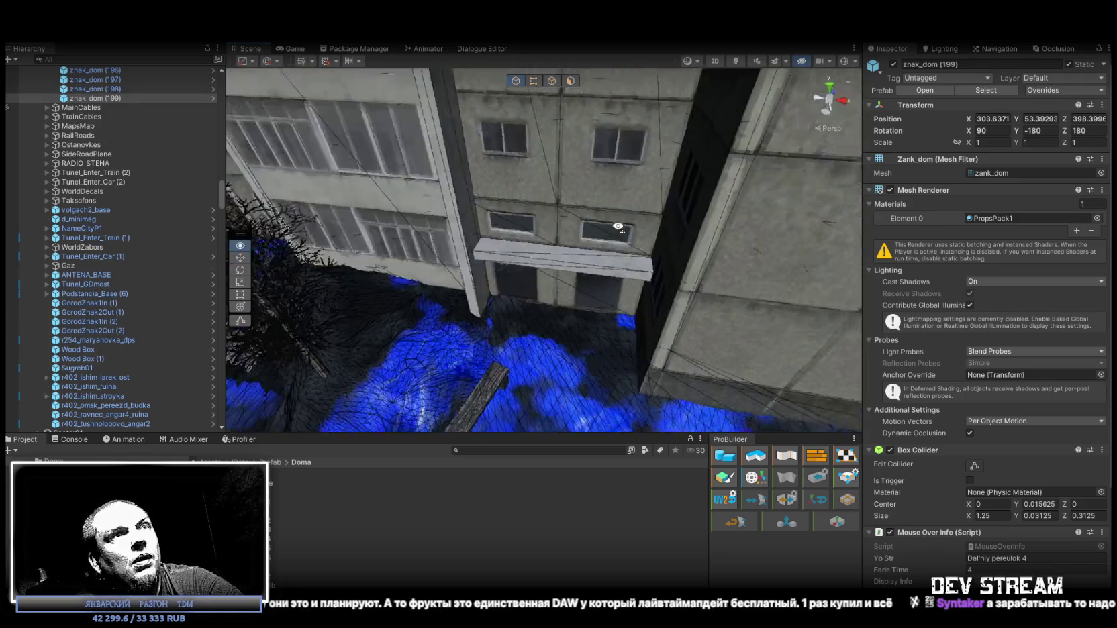
Step: Rotate znak_dom (199) to Z 360 and slide it left to X 294.24, Z 398.3996
{"action": "key", "text": "e"}
{"action": "mouse_move", "coordinate": [610, 256]}
{"action": "left_mouse_down"}
{"action": "mouse_move", "coordinate": [901, 254]}
{"action": "mouse_move", "coordinate": [873, 254]}
{"action": "left_mouse_up"}
{"action": "key", "text": "w"}
{"action": "scroll", "coordinate": [505, 229], "scroll_direction": "down", "scroll_amount": 5}
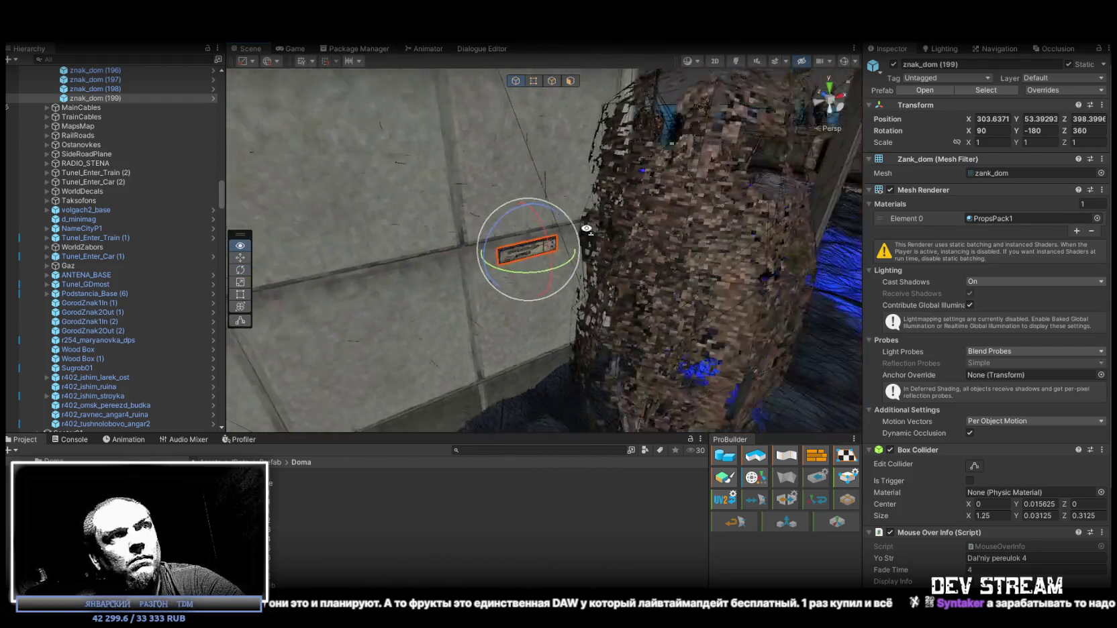
{"action": "mouse_move", "coordinate": [505, 229]}
{"action": "left_mouse_down"}
{"action": "mouse_move", "coordinate": [405, 251]}
{"action": "mouse_move", "coordinate": [418, 154]}
{"action": "mouse_move", "coordinate": [370, 119]}
{"action": "mouse_move", "coordinate": [703, 207]}
{"action": "left_mouse_up"}
{"action": "scroll", "coordinate": [704, 207], "scroll_direction": "down", "scroll_amount": 5}
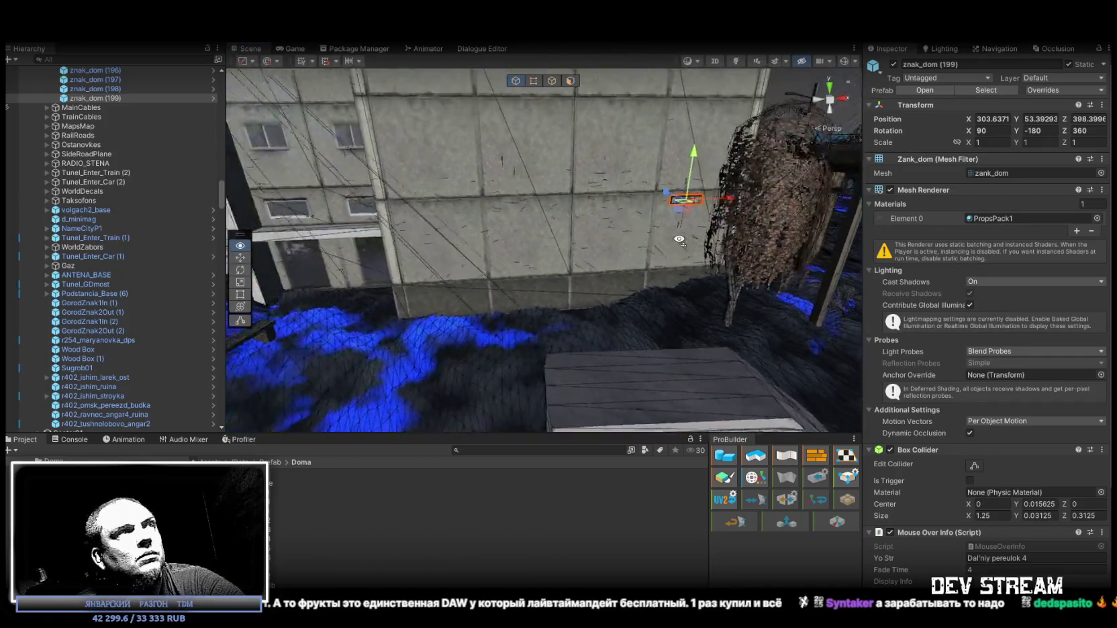
{"action": "mouse_move", "coordinate": [743, 210]}
{"action": "left_mouse_down"}
{"action": "mouse_move", "coordinate": [504, 225]}
{"action": "mouse_move", "coordinate": [637, 349]}
{"action": "mouse_move", "coordinate": [660, 334]}
{"action": "left_mouse_up"}
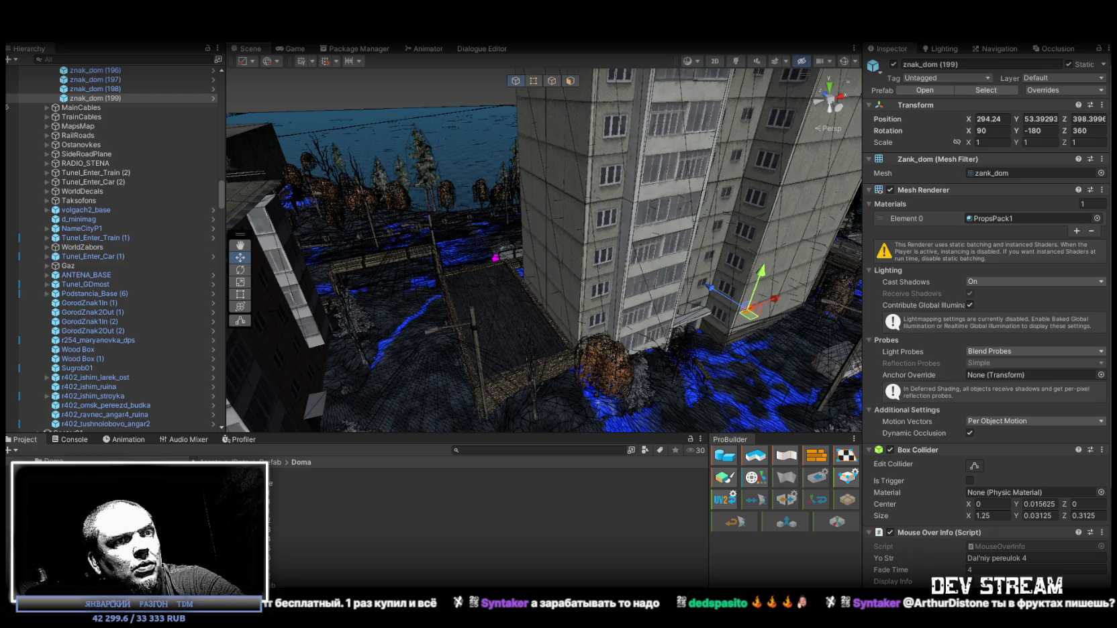
{"action": "scroll", "coordinate": [431, 479], "scroll_direction": "down", "scroll_amount": 5}
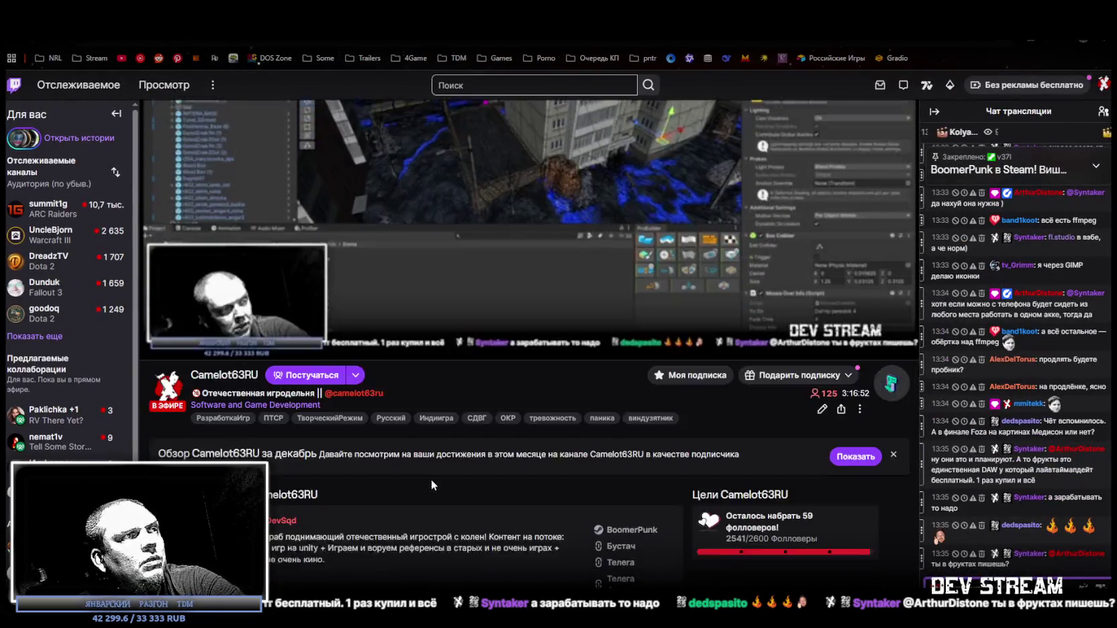
Step: Scroll through the TSSFOZwhooo sheet of character names and Twitch links, then return to Unity
{"action": "scroll", "coordinate": [428, 468], "scroll_direction": "down", "scroll_amount": 5}
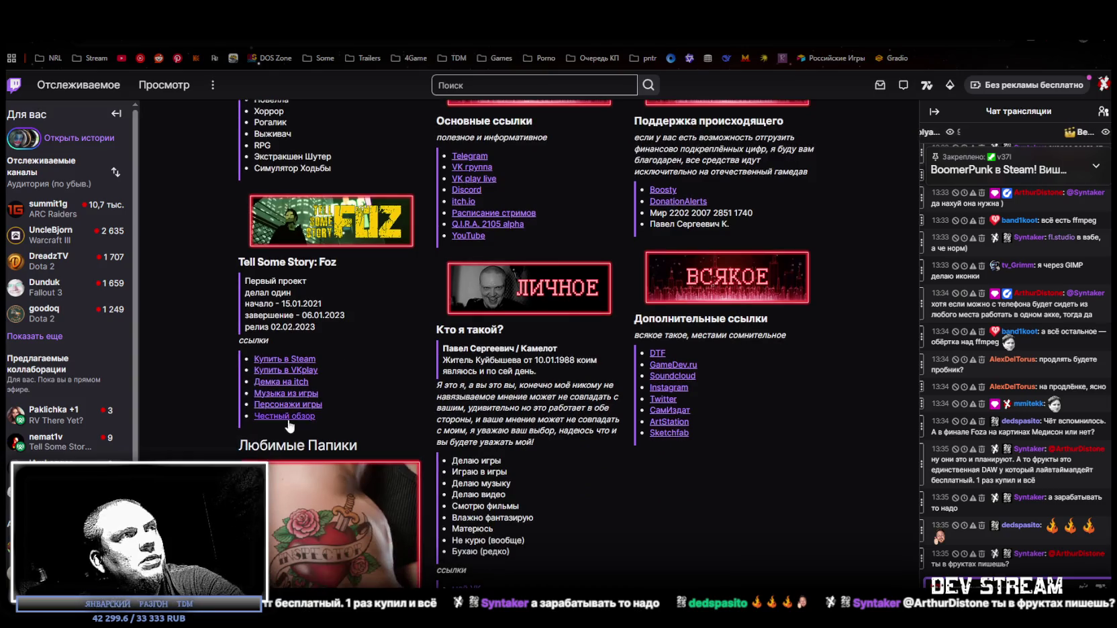
{"action": "left_click", "coordinate": [292, 405]}
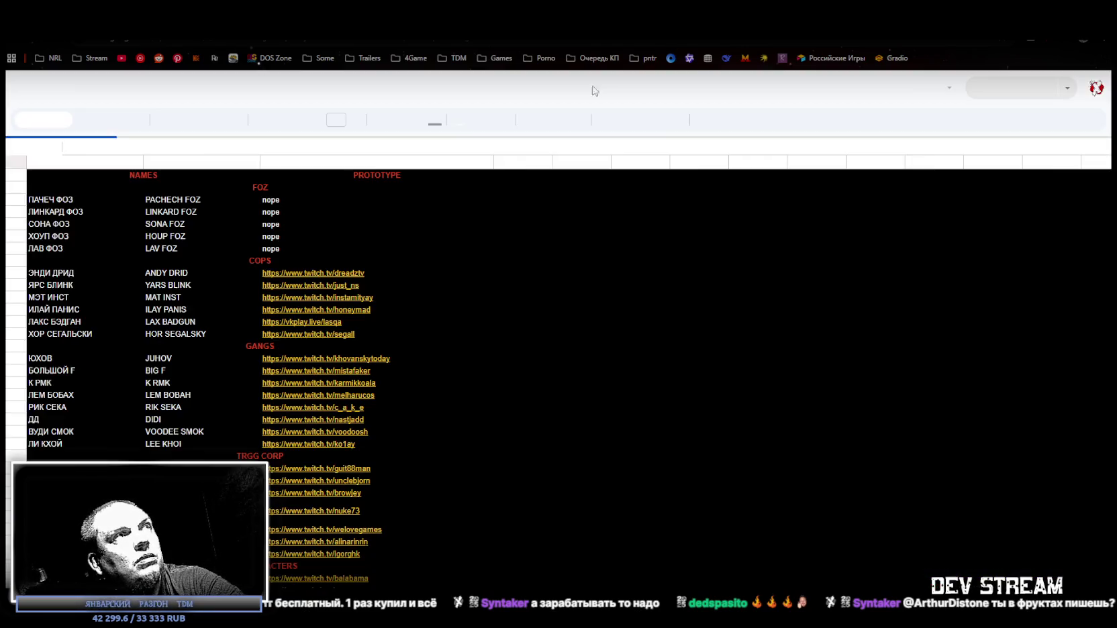
{"action": "scroll", "coordinate": [215, 262], "scroll_direction": "down", "scroll_amount": 10}
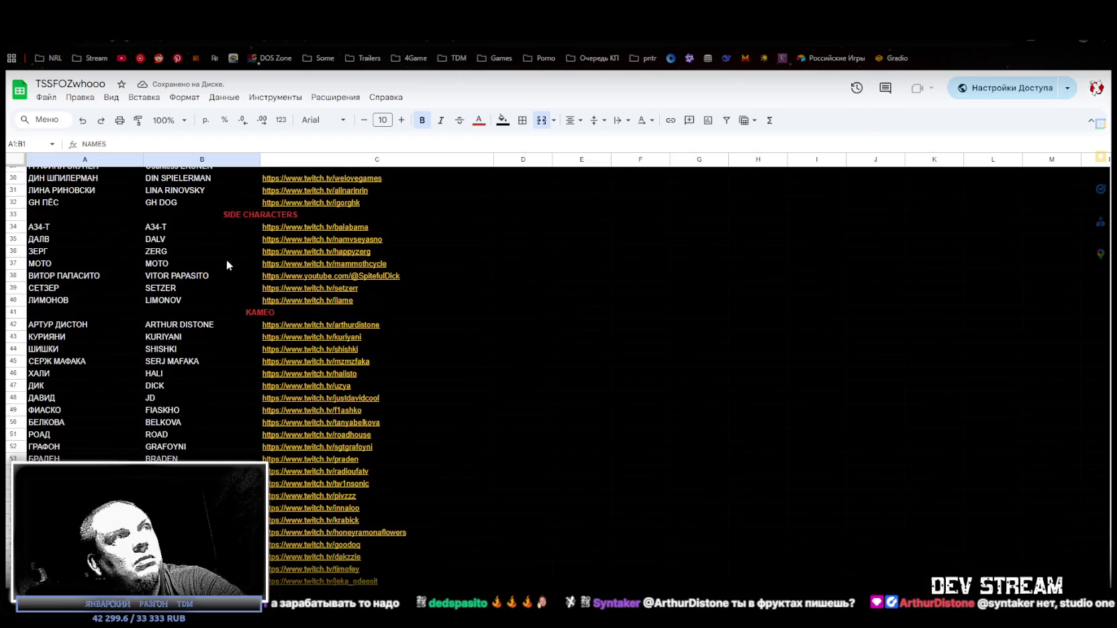
{"action": "scroll", "coordinate": [267, 345], "scroll_direction": "up", "scroll_amount": 10}
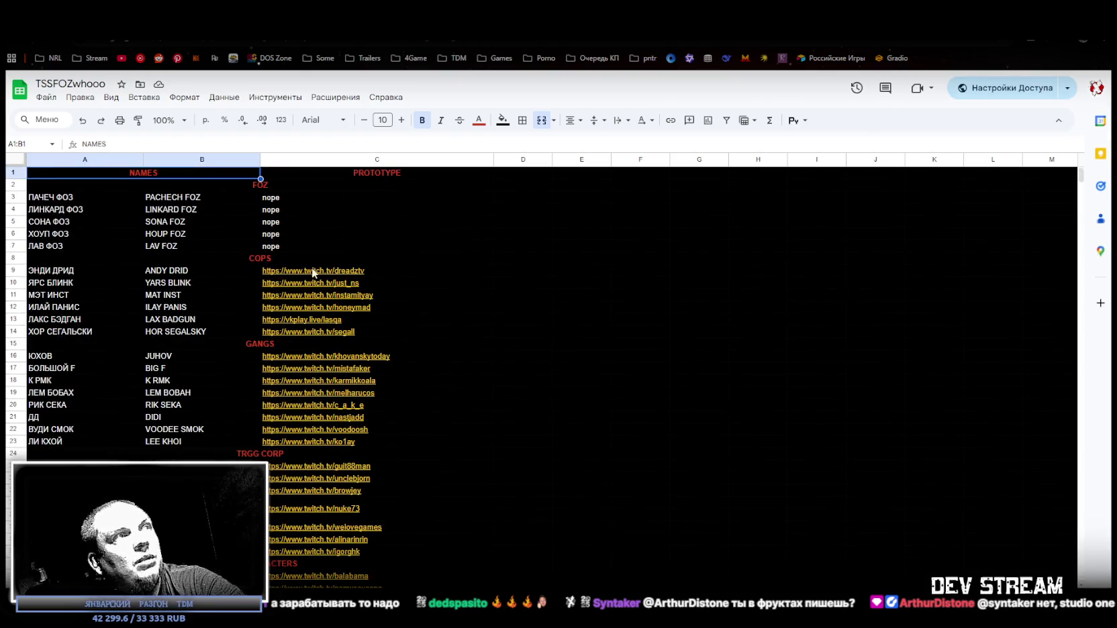
{"action": "scroll", "coordinate": [313, 270], "scroll_direction": "down", "scroll_amount": 5}
{"action": "mouse_move", "coordinate": [320, 277]}
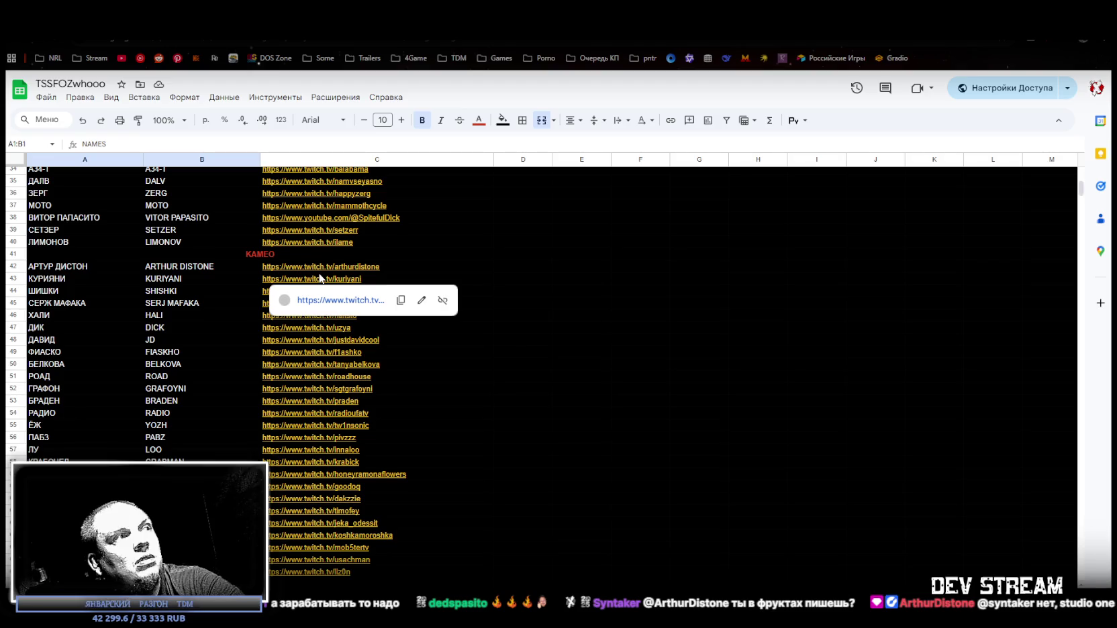
{"action": "scroll", "coordinate": [637, 283], "scroll_direction": "up", "scroll_amount": 5}
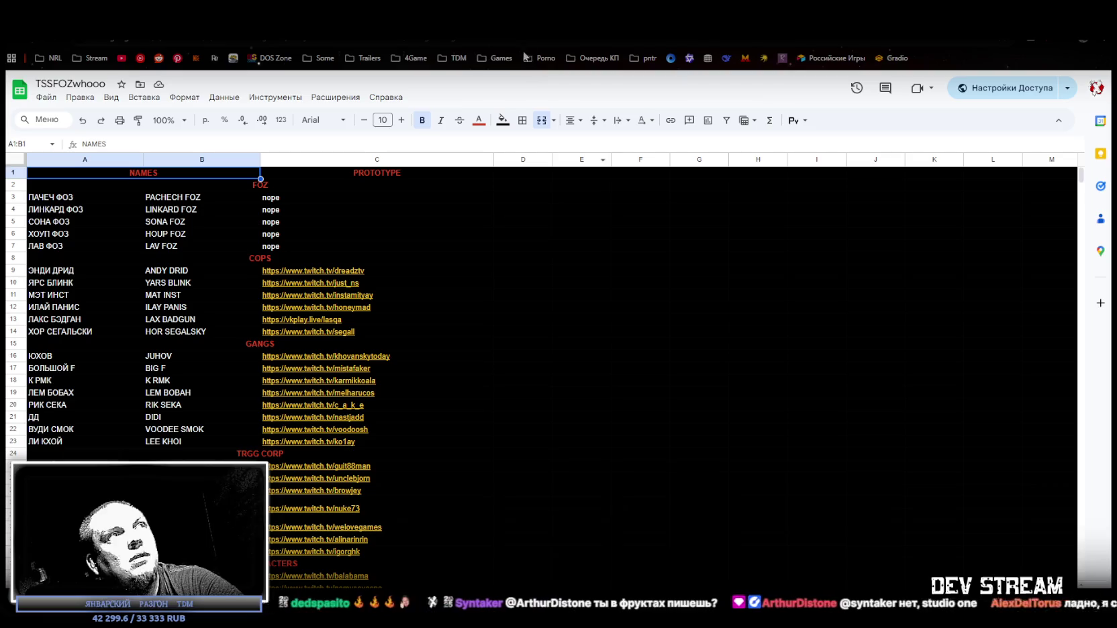
{"action": "key", "text": "alt+Tab"}
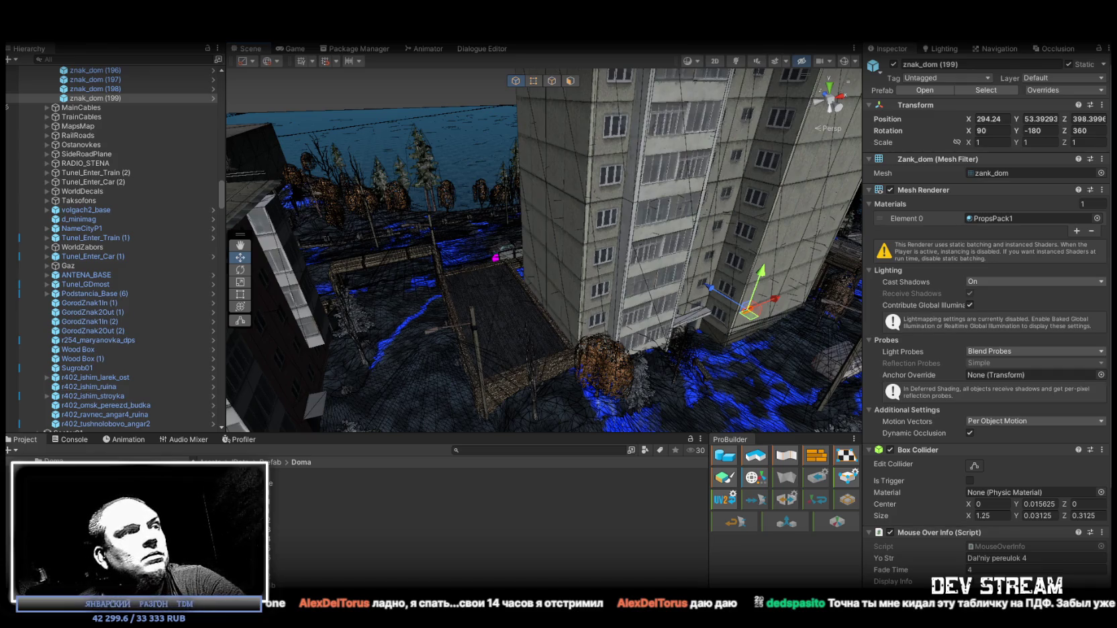
Step: Duplicate the sign as znak_dom (200) and move it onto the pink block at X 254.92, Z 416.09
{"action": "mouse_move", "coordinate": [555, 161]}
{"action": "left_mouse_down"}
{"action": "mouse_move", "coordinate": [667, 199]}
{"action": "mouse_move", "coordinate": [1041, 172]}
{"action": "mouse_move", "coordinate": [252, 191]}
{"action": "mouse_move", "coordinate": [457, 182]}
{"action": "mouse_move", "coordinate": [474, 249]}
{"action": "mouse_move", "coordinate": [551, 281]}
{"action": "left_mouse_up"}
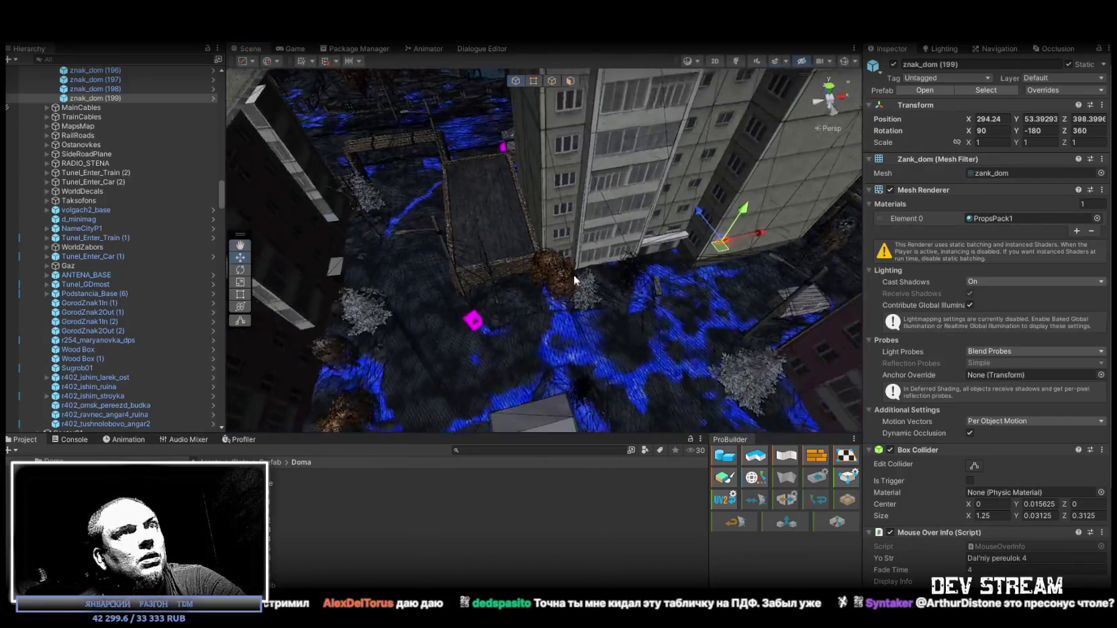
{"action": "key", "text": "ctrl+d"}
{"action": "mouse_move", "coordinate": [420, 347]}
{"action": "left_mouse_down"}
{"action": "mouse_move", "coordinate": [281, 206]}
{"action": "mouse_move", "coordinate": [607, 265]}
{"action": "left_mouse_up"}
{"action": "scroll", "coordinate": [624, 282], "scroll_direction": "up", "scroll_amount": 5}
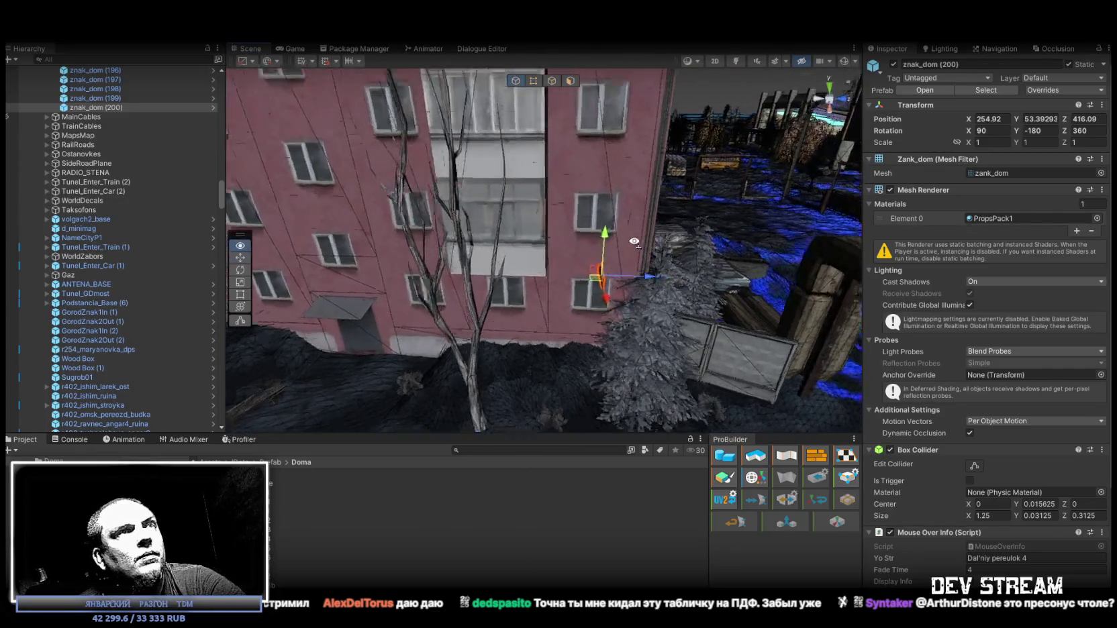
Step: Rotate znak_dom (200) to Z 90 and set it flat on the pink block's wall
{"action": "key", "text": "e"}
{"action": "mouse_move", "coordinate": [604, 314]}
{"action": "left_mouse_down"}
{"action": "mouse_move", "coordinate": [663, 330]}
{"action": "mouse_move", "coordinate": [718, 315]}
{"action": "left_mouse_up"}
{"action": "mouse_move", "coordinate": [718, 315]}
{"action": "left_mouse_down"}
{"action": "mouse_move", "coordinate": [585, 342]}
{"action": "mouse_move", "coordinate": [557, 334]}
{"action": "left_mouse_up"}
{"action": "left_click", "coordinate": [1094, 130]}
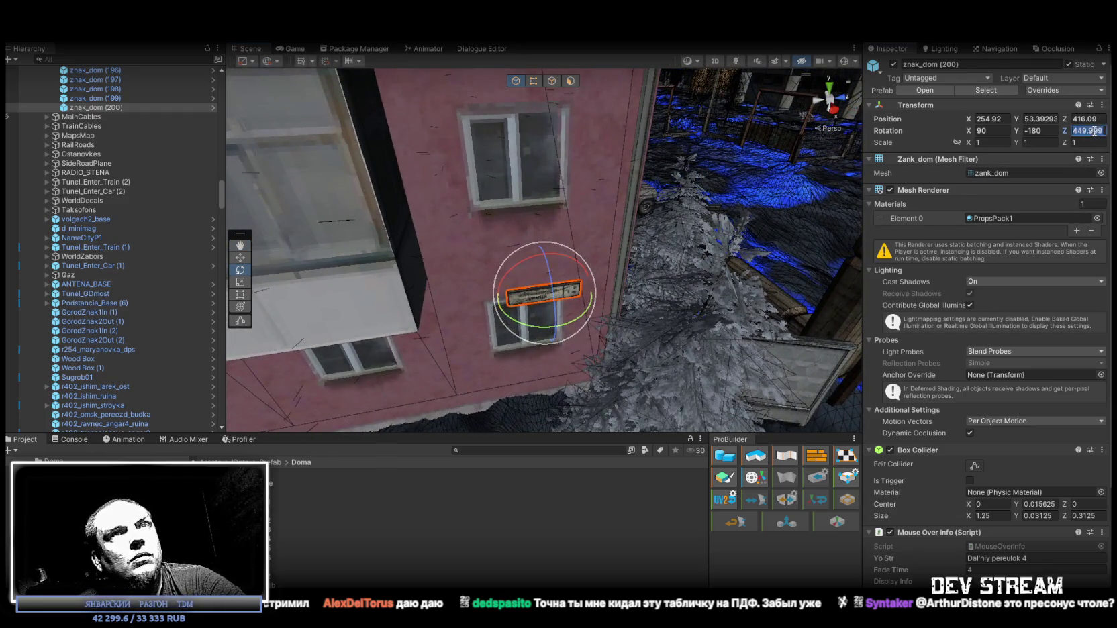
{"action": "key", "text": "Return"}
{"action": "mouse_move", "coordinate": [497, 288]}
{"action": "left_mouse_down"}
{"action": "mouse_move", "coordinate": [461, 294]}
{"action": "mouse_move", "coordinate": [524, 304]}
{"action": "left_mouse_up"}
{"action": "key", "text": "w"}
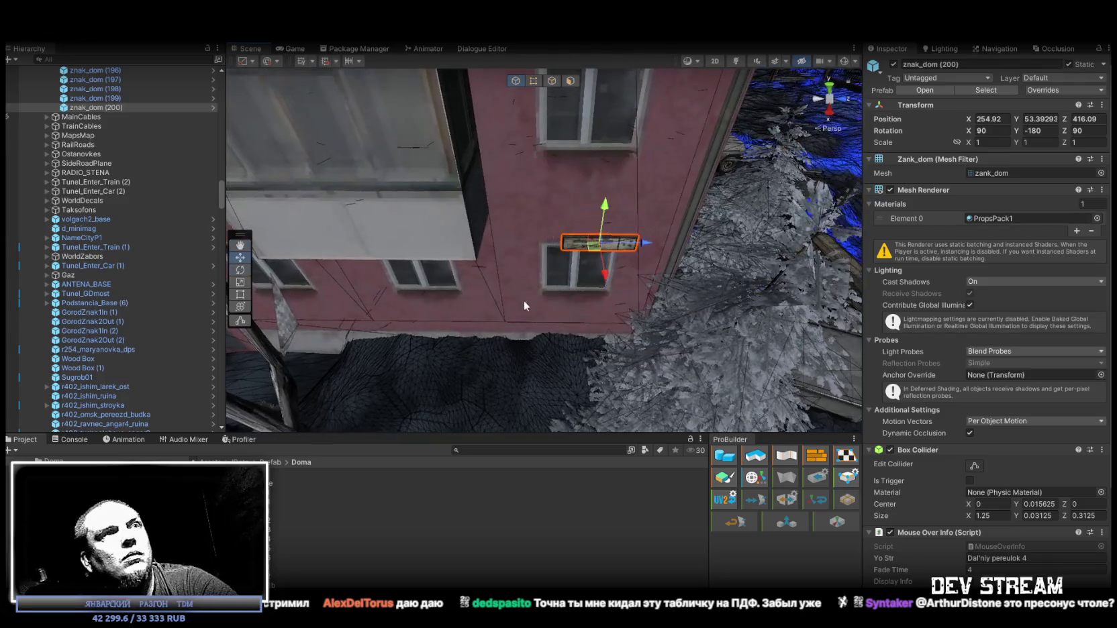
{"action": "mouse_move", "coordinate": [601, 246]}
{"action": "left_mouse_down"}
{"action": "mouse_move", "coordinate": [593, 196]}
{"action": "mouse_move", "coordinate": [584, 204]}
{"action": "mouse_move", "coordinate": [623, 210]}
{"action": "mouse_move", "coordinate": [589, 208]}
{"action": "mouse_move", "coordinate": [643, 231]}
{"action": "mouse_move", "coordinate": [374, 292]}
{"action": "left_mouse_up"}
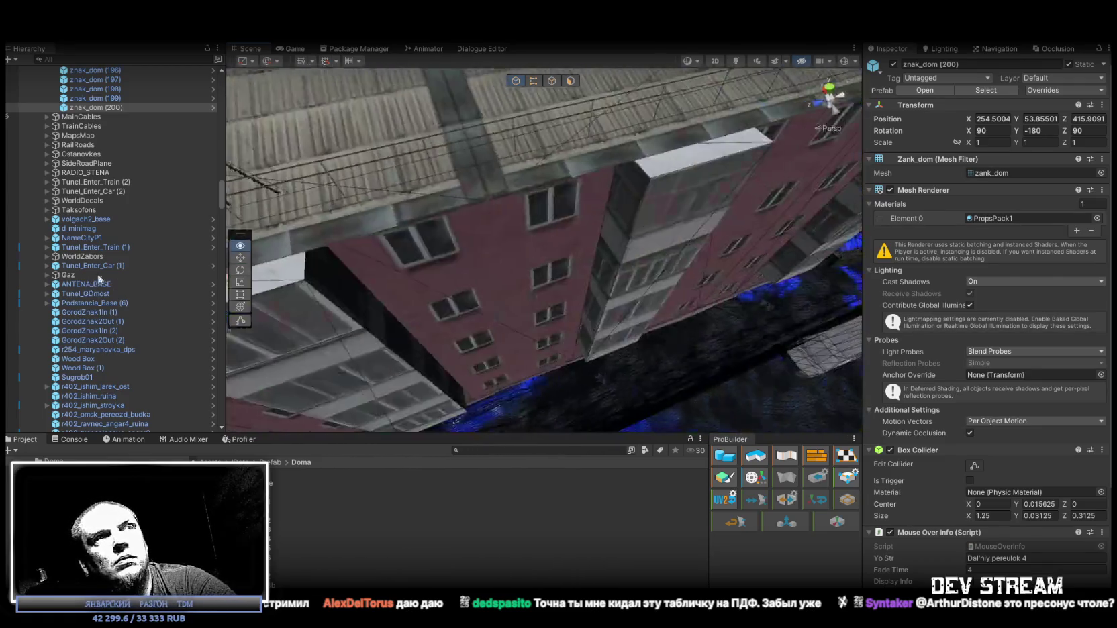
{"action": "left_click_drag", "start_coordinate": [98, 240], "coordinate": [106, 244]}
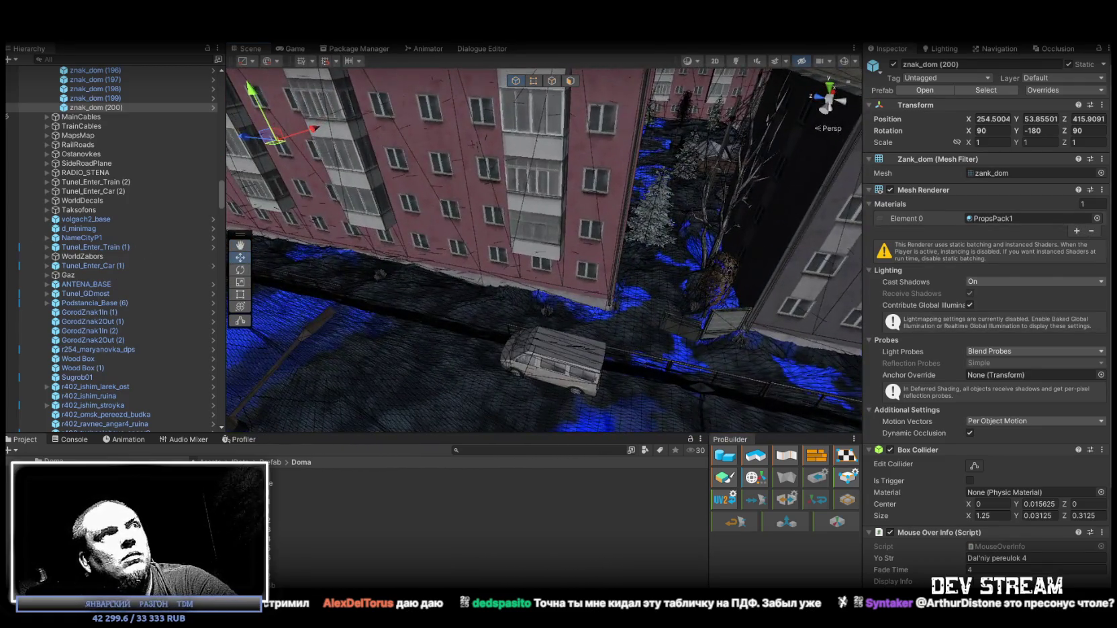
Step: Duplicate it as znak_dom (201), rotate it to Z 270, and fit it onto another pink wall
{"action": "key", "text": "ctrl+d"}
{"action": "left_click_drag", "start_coordinate": [276, 146], "coordinate": [631, 281]}
{"action": "key", "text": "f"}
{"action": "key", "text": "e"}
{"action": "mouse_move", "coordinate": [547, 202]}
{"action": "left_mouse_down"}
{"action": "mouse_move", "coordinate": [797, 247]}
{"action": "mouse_move", "coordinate": [726, 255]}
{"action": "left_mouse_up"}
{"action": "key", "text": "w"}
{"action": "left_click_drag", "start_coordinate": [549, 227], "coordinate": [556, 209]}
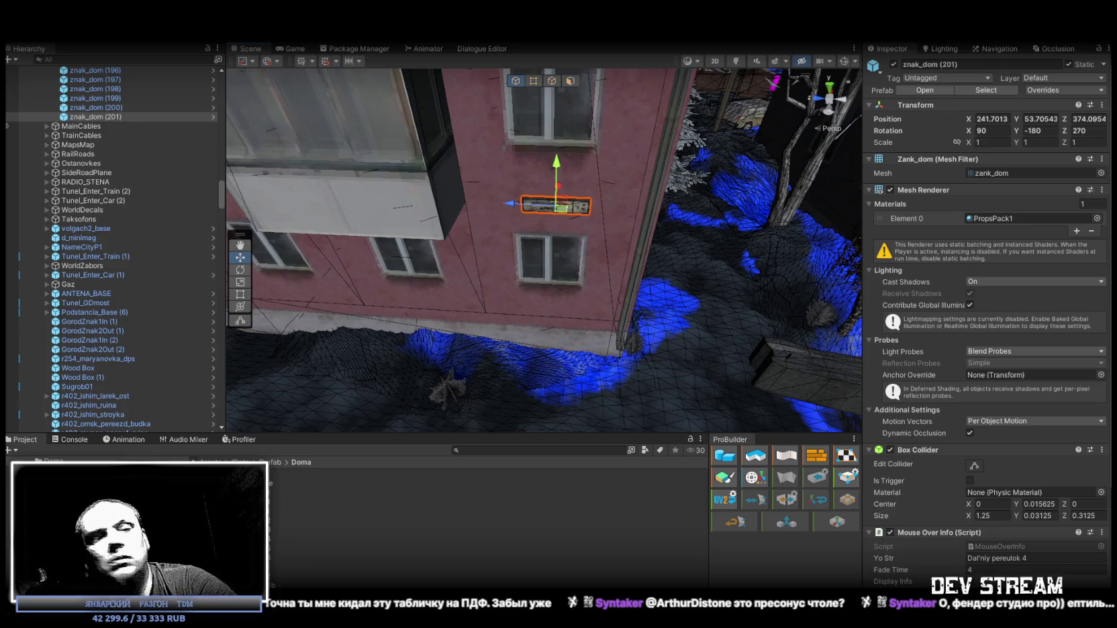
{"action": "key", "text": "alt+Tab"}
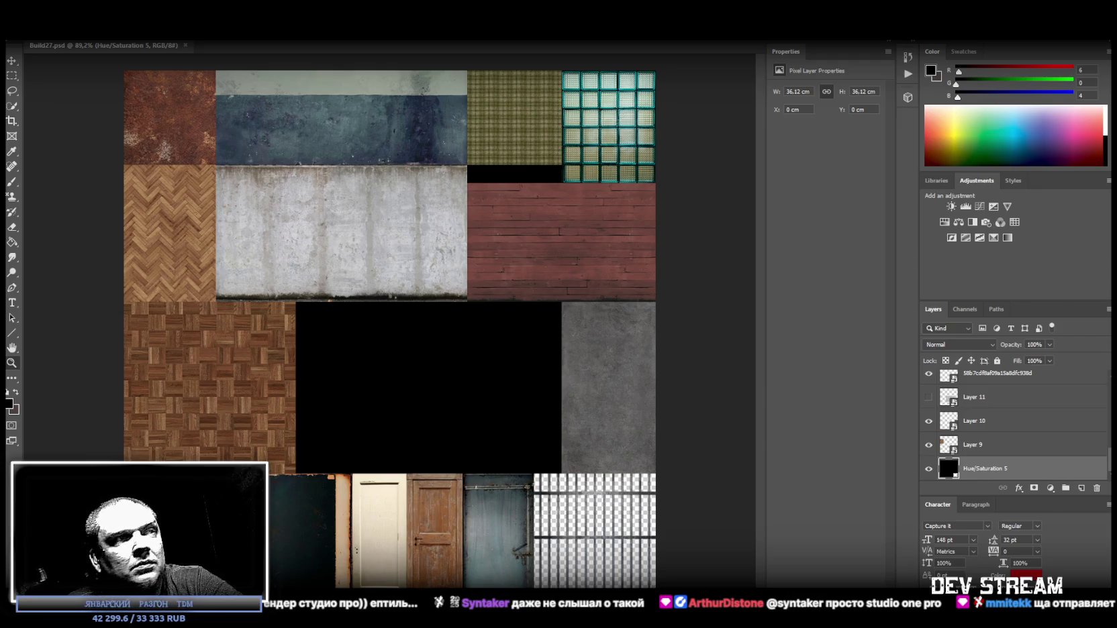
{"action": "key", "text": "alt+Tab"}
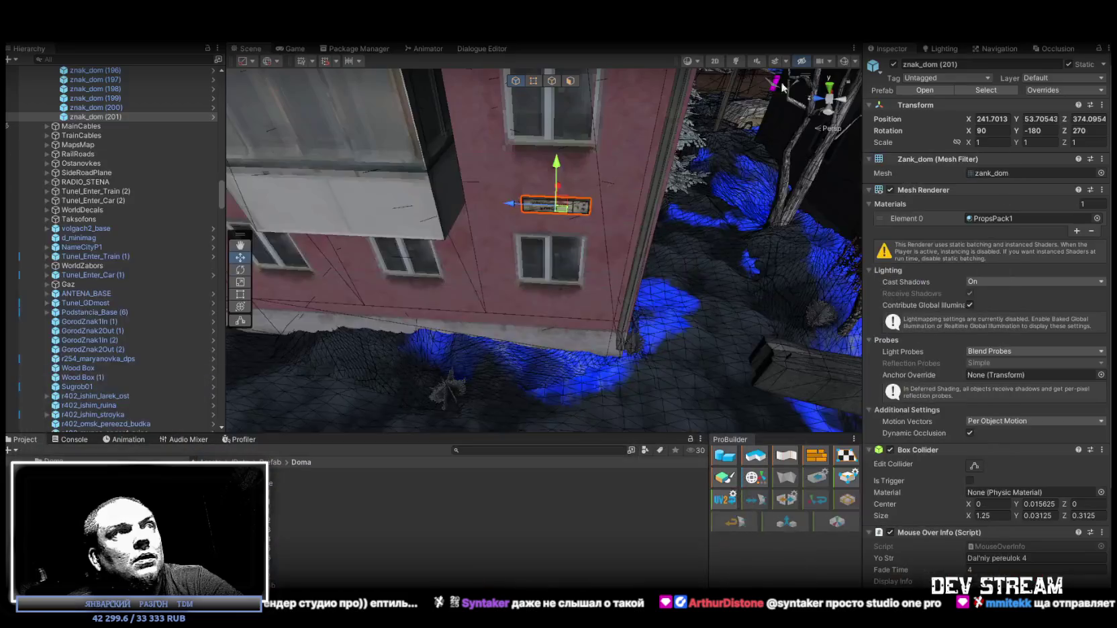
Step: Copy the sign as znak_dom (202) onto the grey block's wall, then duplicate it as znak_dom (203)
{"action": "mouse_move", "coordinate": [301, 279]}
{"action": "left_mouse_down"}
{"action": "mouse_move", "coordinate": [443, 304]}
{"action": "mouse_move", "coordinate": [644, 310]}
{"action": "mouse_move", "coordinate": [488, 262]}
{"action": "mouse_move", "coordinate": [676, 311]}
{"action": "mouse_move", "coordinate": [324, 249]}
{"action": "mouse_move", "coordinate": [859, 259]}
{"action": "left_mouse_up"}
{"action": "mouse_move", "coordinate": [1094, 260]}
{"action": "left_mouse_down"}
{"action": "mouse_move", "coordinate": [1033, 253]}
{"action": "mouse_move", "coordinate": [639, 315]}
{"action": "mouse_move", "coordinate": [618, 279]}
{"action": "mouse_move", "coordinate": [885, 276]}
{"action": "mouse_move", "coordinate": [876, 261]}
{"action": "mouse_move", "coordinate": [311, 293]}
{"action": "mouse_move", "coordinate": [569, 203]}
{"action": "mouse_move", "coordinate": [543, 208]}
{"action": "mouse_move", "coordinate": [732, 272]}
{"action": "left_mouse_up"}
{"action": "key", "text": "ctrl+d"}
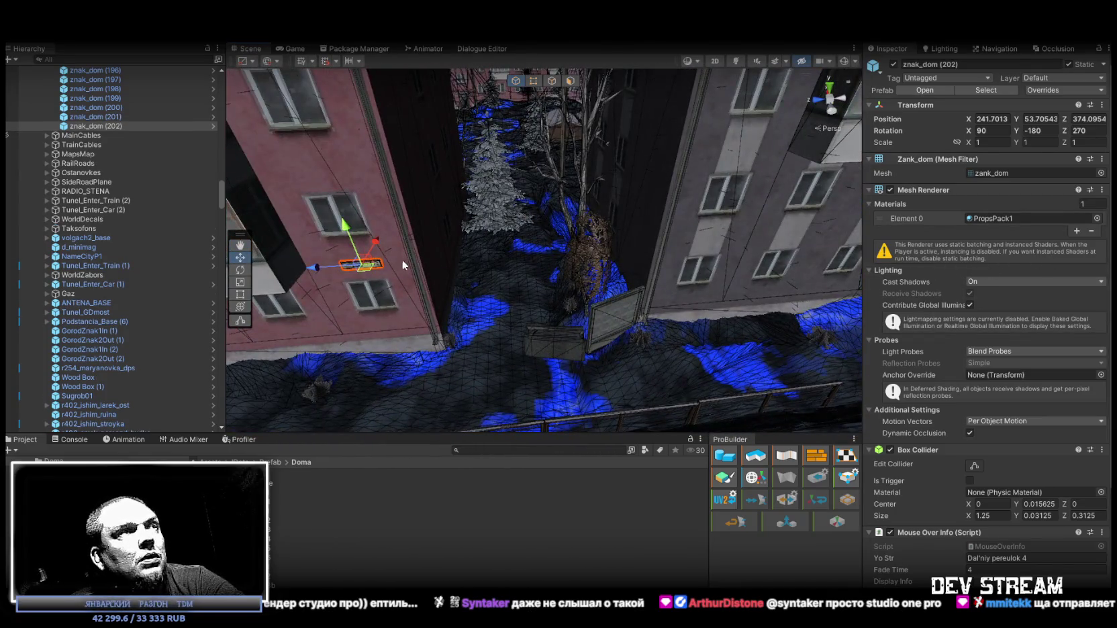
{"action": "mouse_move", "coordinate": [370, 274]}
{"action": "left_mouse_down"}
{"action": "mouse_move", "coordinate": [654, 263]}
{"action": "mouse_move", "coordinate": [475, 226]}
{"action": "mouse_move", "coordinate": [464, 235]}
{"action": "mouse_move", "coordinate": [611, 217]}
{"action": "mouse_move", "coordinate": [628, 239]}
{"action": "mouse_move", "coordinate": [682, 220]}
{"action": "mouse_move", "coordinate": [366, 141]}
{"action": "mouse_move", "coordinate": [316, 202]}
{"action": "left_mouse_up"}
{"action": "mouse_move", "coordinate": [258, 179]}
{"action": "left_mouse_down"}
{"action": "mouse_move", "coordinate": [567, 263]}
{"action": "mouse_move", "coordinate": [671, 265]}
{"action": "mouse_move", "coordinate": [654, 262]}
{"action": "mouse_move", "coordinate": [659, 271]}
{"action": "mouse_move", "coordinate": [637, 207]}
{"action": "mouse_move", "coordinate": [575, 176]}
{"action": "mouse_move", "coordinate": [544, 195]}
{"action": "mouse_move", "coordinate": [517, 169]}
{"action": "mouse_move", "coordinate": [674, 168]}
{"action": "mouse_move", "coordinate": [225, 205]}
{"action": "mouse_move", "coordinate": [725, 262]}
{"action": "mouse_move", "coordinate": [698, 248]}
{"action": "mouse_move", "coordinate": [671, 262]}
{"action": "mouse_move", "coordinate": [687, 270]}
{"action": "mouse_move", "coordinate": [622, 241]}
{"action": "mouse_move", "coordinate": [661, 235]}
{"action": "left_mouse_up"}
{"action": "key", "text": "ctrl+d"}
Step: Rotate znak_dom (203) to Z 360, raise it between two windows, then copy it as znak_dom (204)
{"action": "key", "text": "f"}
{"action": "key", "text": "e"}
{"action": "key", "text": "f"}
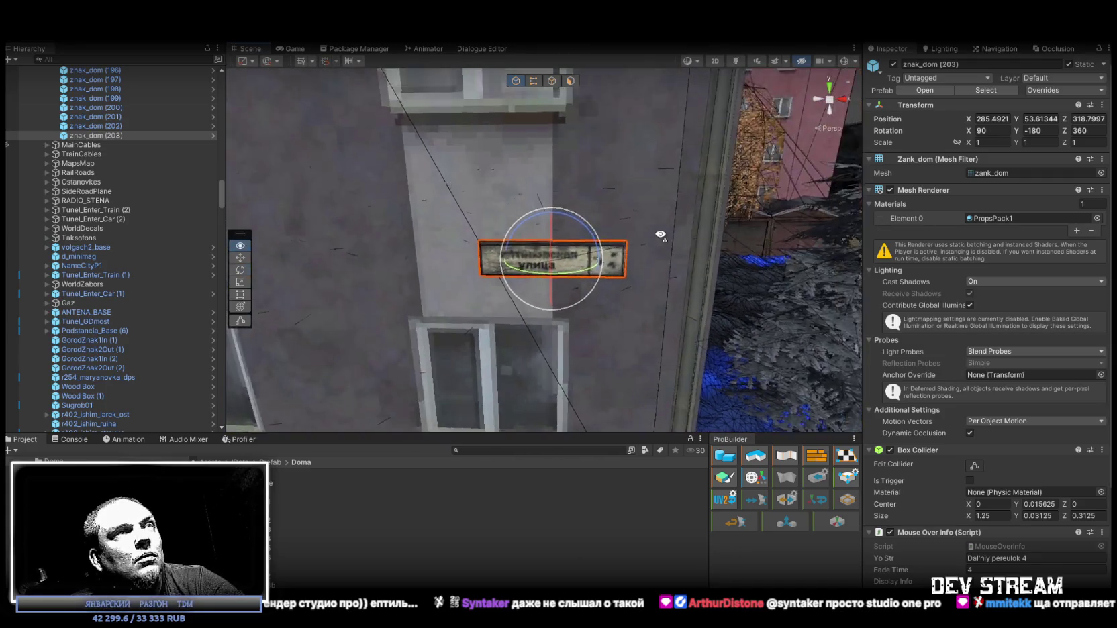
{"action": "scroll", "coordinate": [660, 235], "scroll_direction": "down", "scroll_amount": 4}
{"action": "key", "text": "w"}
{"action": "left_click_drag", "start_coordinate": [552, 259], "coordinate": [552, 255]}
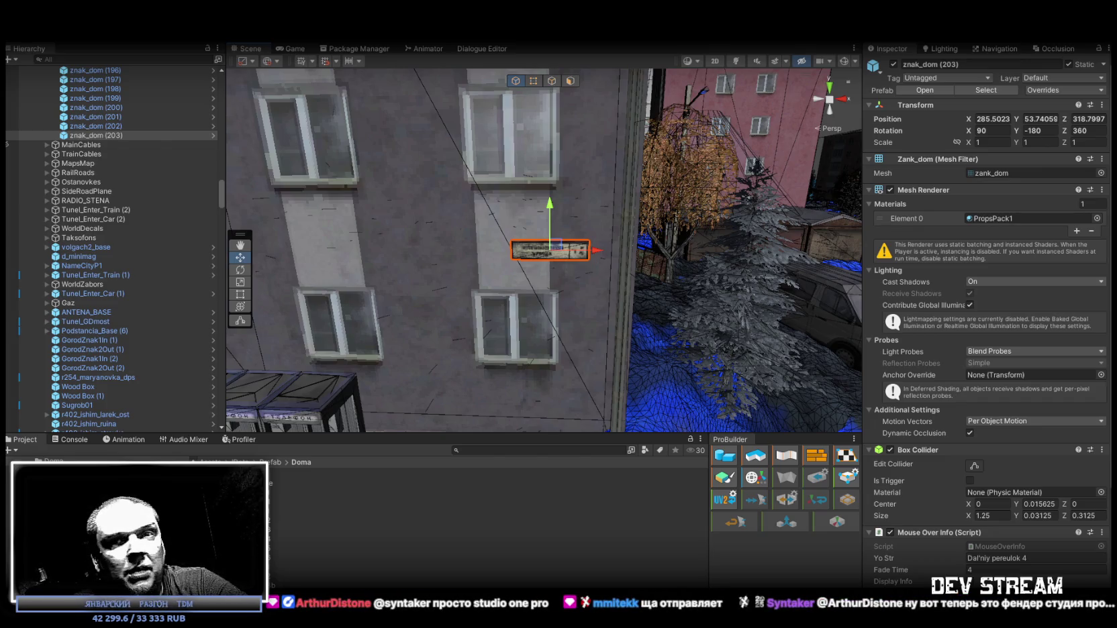
{"action": "mouse_move", "coordinate": [587, 314]}
{"action": "left_mouse_down"}
{"action": "mouse_move", "coordinate": [591, 270]}
{"action": "mouse_move", "coordinate": [674, 303]}
{"action": "mouse_move", "coordinate": [185, 340]}
{"action": "mouse_move", "coordinate": [340, 339]}
{"action": "left_mouse_up"}
{"action": "key", "text": "ctrl+d"}
{"action": "left_click_drag", "start_coordinate": [351, 202], "coordinate": [343, 243]}
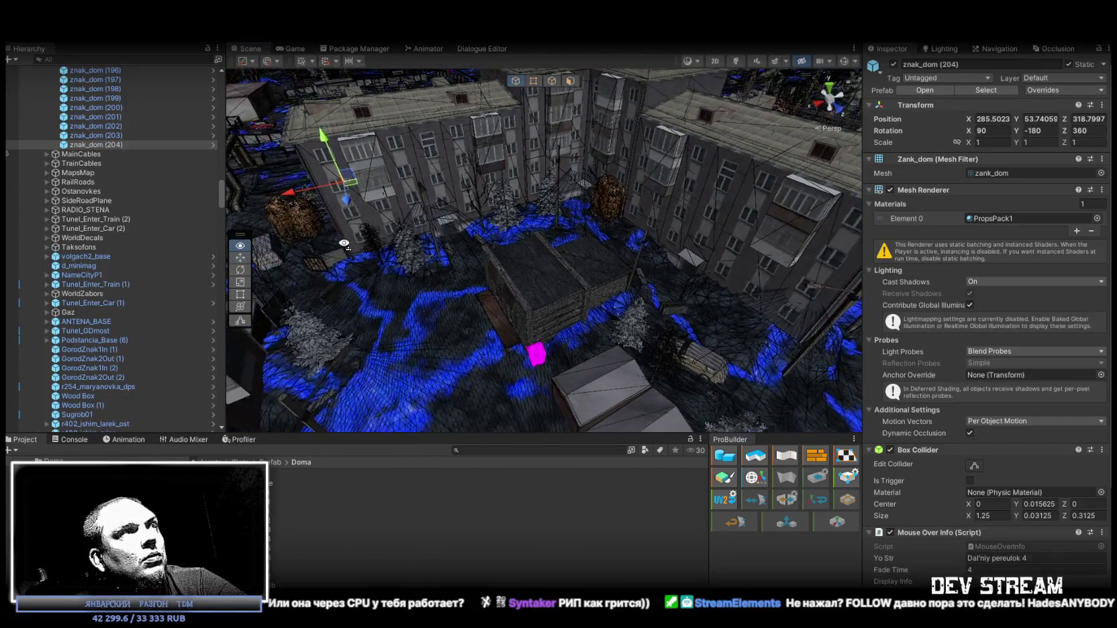
Step: Move znak_dom (204) to another apartment block, rotate it to Z 450, and seat it above a window
{"action": "mouse_move", "coordinate": [351, 188]}
{"action": "left_mouse_down"}
{"action": "mouse_move", "coordinate": [725, 322]}
{"action": "mouse_move", "coordinate": [852, 305]}
{"action": "left_mouse_up"}
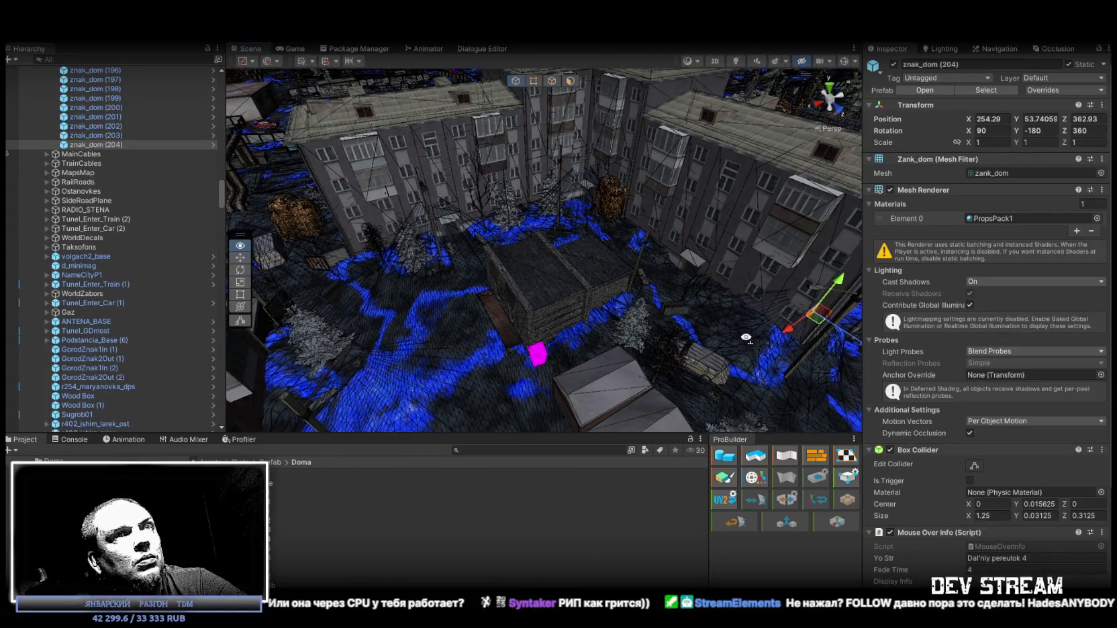
{"action": "key", "text": "f"}
{"action": "key", "text": "e"}
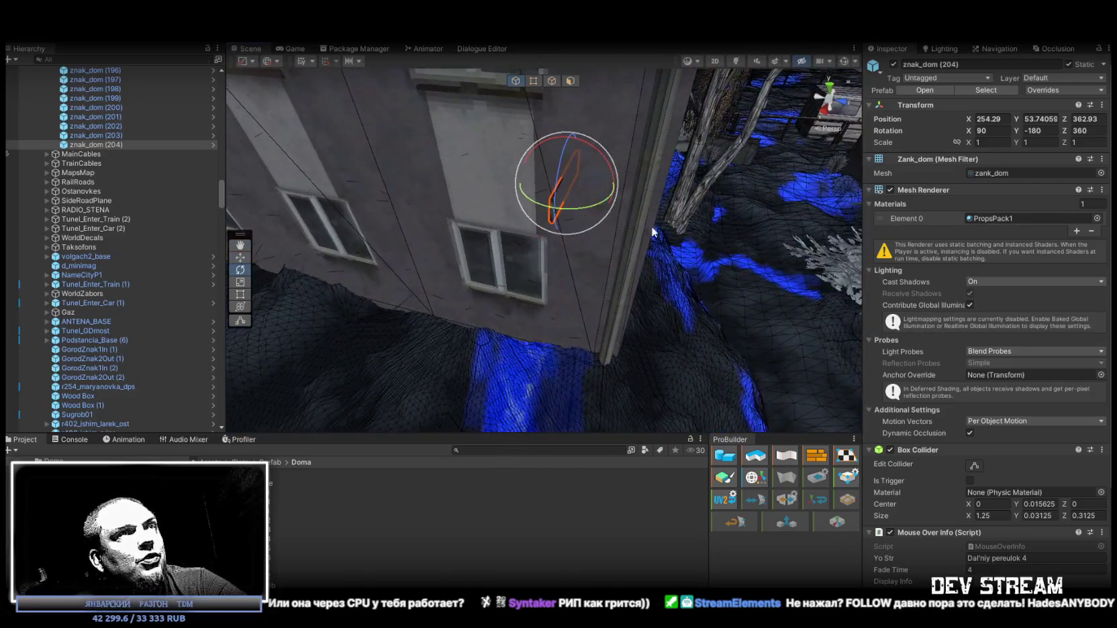
{"action": "mouse_move", "coordinate": [656, 207]}
{"action": "left_mouse_down"}
{"action": "mouse_move", "coordinate": [717, 211]}
{"action": "mouse_move", "coordinate": [745, 189]}
{"action": "mouse_move", "coordinate": [650, 204]}
{"action": "left_mouse_up"}
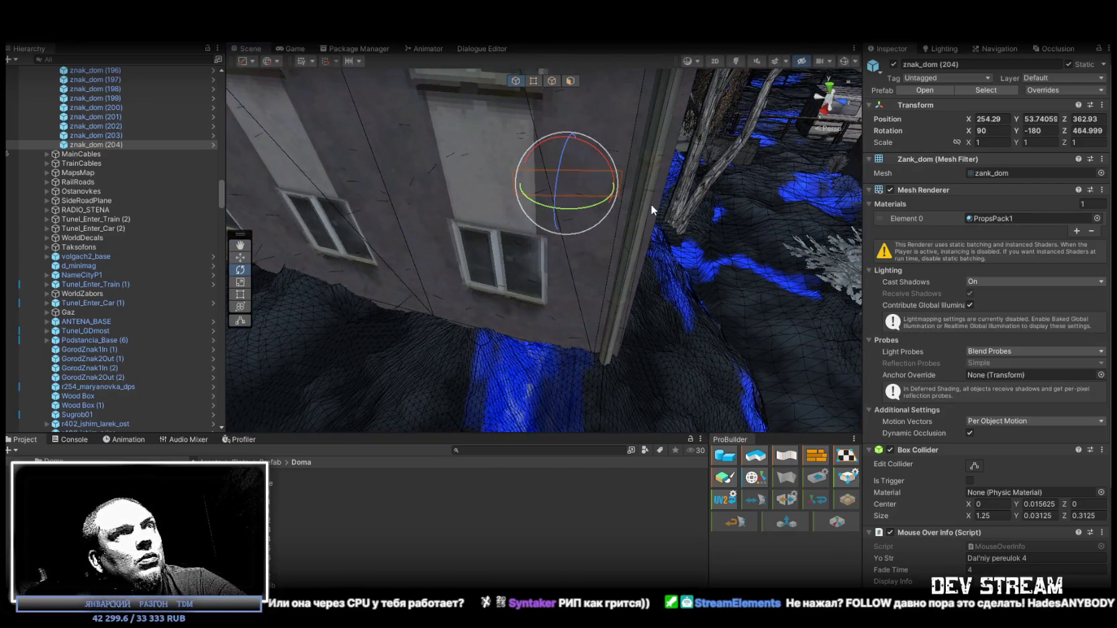
{"action": "key", "text": "w"}
{"action": "left_click_drag", "start_coordinate": [569, 188], "coordinate": [535, 198]}
{"action": "scroll", "coordinate": [470, 277], "scroll_direction": "down", "scroll_amount": 5}
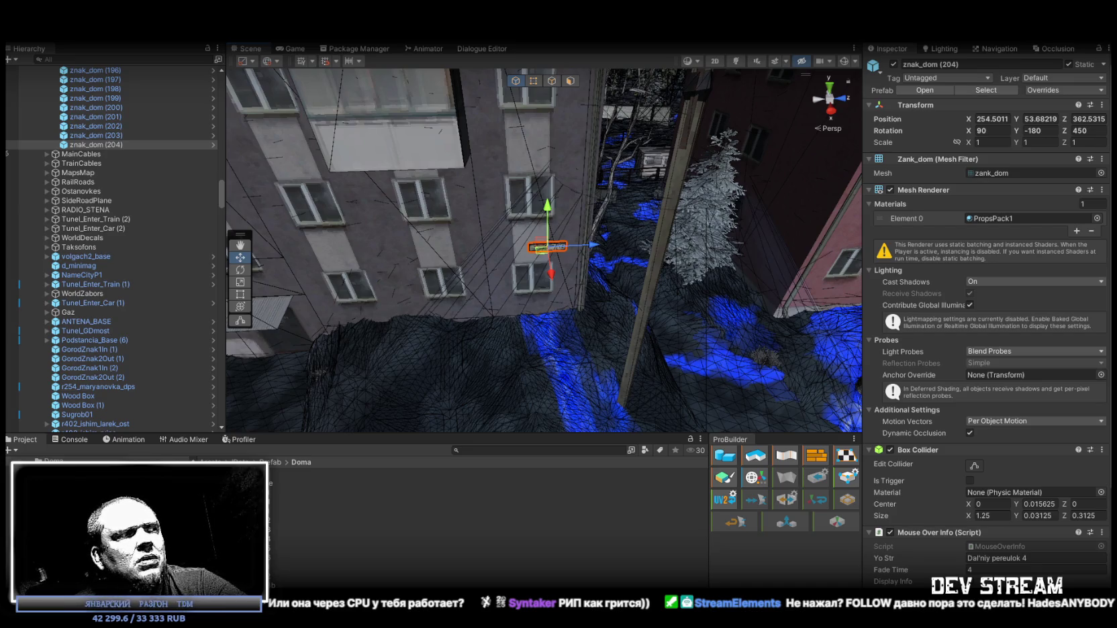
{"action": "scroll", "coordinate": [487, 222], "scroll_direction": "up", "scroll_amount": 5}
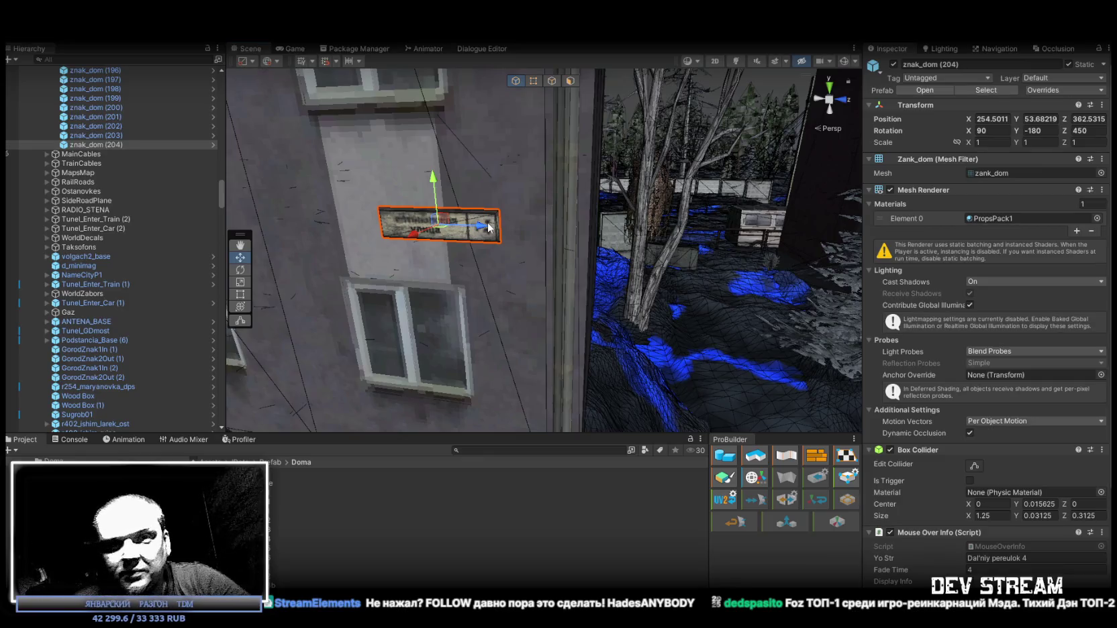
{"action": "scroll", "coordinate": [474, 219], "scroll_direction": "down", "scroll_amount": 3}
{"action": "mouse_move", "coordinate": [474, 220]}
{"action": "left_mouse_down"}
{"action": "mouse_move", "coordinate": [858, 178]}
{"action": "mouse_move", "coordinate": [671, 194]}
{"action": "mouse_move", "coordinate": [1074, 192]}
{"action": "mouse_move", "coordinate": [1018, 238]}
{"action": "mouse_move", "coordinate": [708, 159]}
{"action": "mouse_move", "coordinate": [617, 260]}
{"action": "mouse_move", "coordinate": [357, 268]}
{"action": "mouse_move", "coordinate": [582, 248]}
{"action": "mouse_move", "coordinate": [852, 252]}
{"action": "left_mouse_up"}
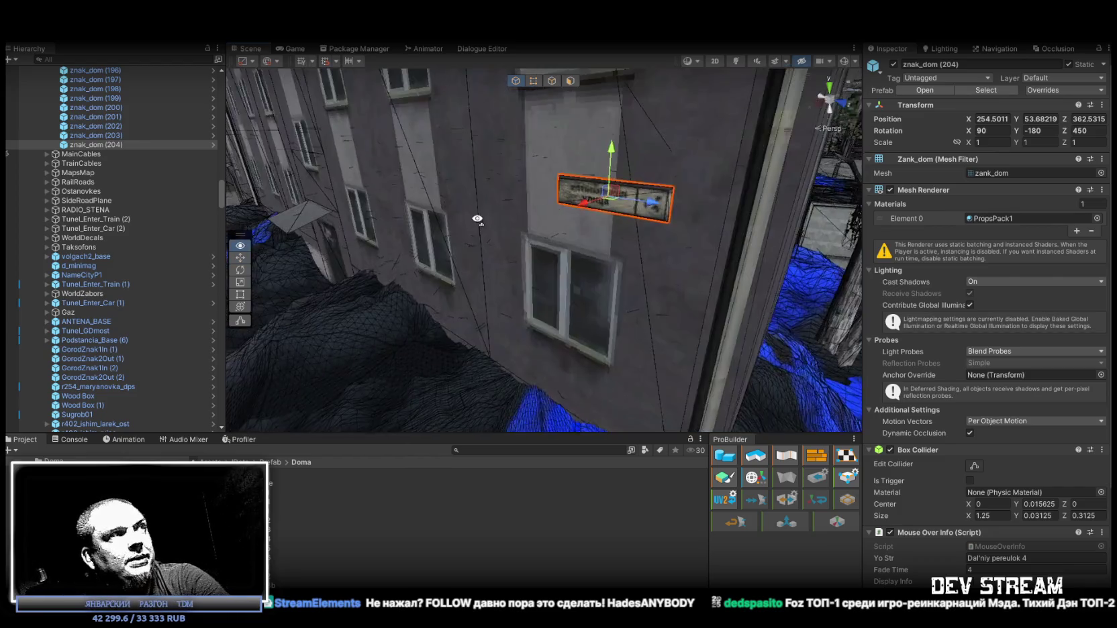
{"action": "mouse_move", "coordinate": [1039, 253]}
{"action": "left_mouse_down"}
{"action": "mouse_move", "coordinate": [916, 272]}
{"action": "mouse_move", "coordinate": [1101, 320]}
{"action": "left_mouse_up"}
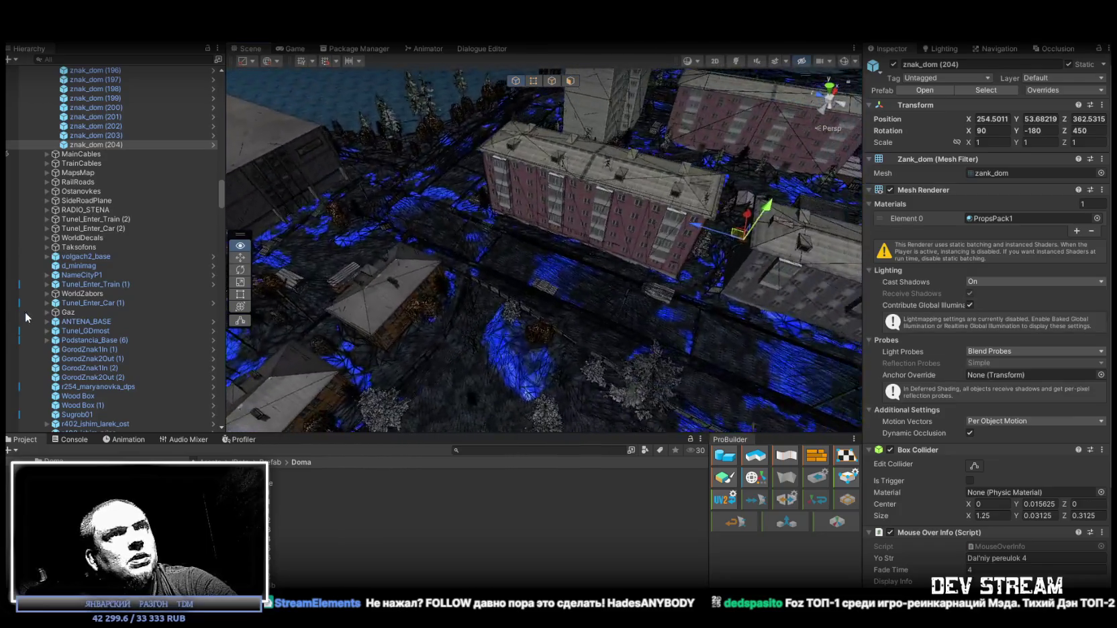
Step: Duplicate the sign as znak_dom (205) and carry it to the grey concrete wall by the trees
{"action": "key", "text": "w"}
{"action": "key", "text": "ctrl+d"}
{"action": "mouse_move", "coordinate": [724, 238]}
{"action": "left_mouse_down"}
{"action": "mouse_move", "coordinate": [325, 178]}
{"action": "mouse_move", "coordinate": [740, 251]}
{"action": "mouse_move", "coordinate": [737, 240]}
{"action": "mouse_move", "coordinate": [889, 185]}
{"action": "left_mouse_up"}
{"action": "double_click", "coordinate": [147, 155]}
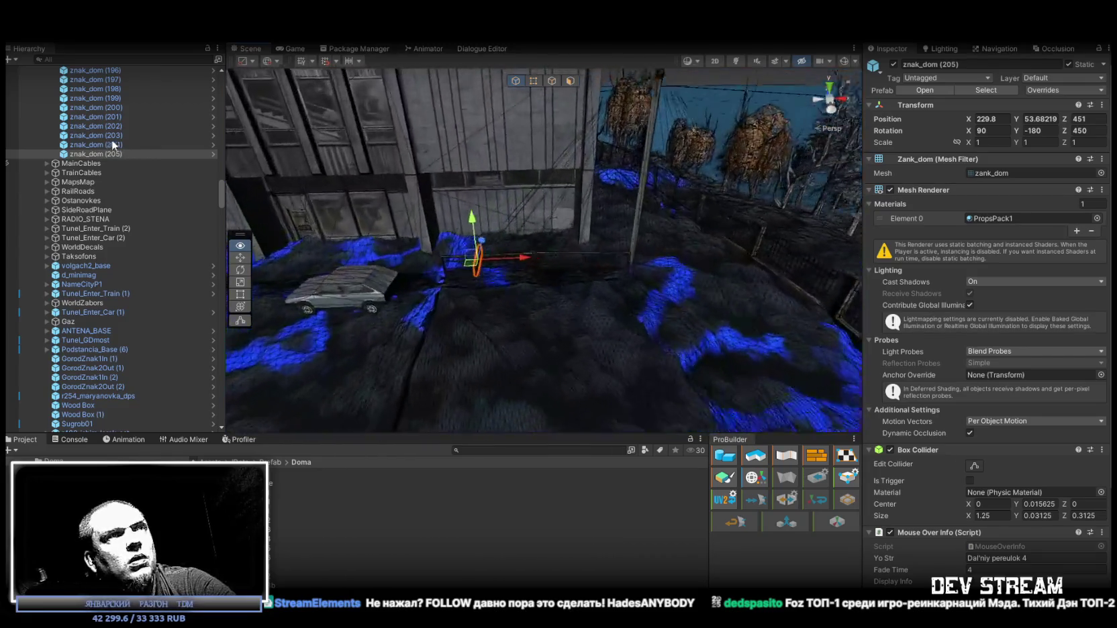
{"action": "left_click", "coordinate": [73, 154]}
{"action": "mouse_move", "coordinate": [591, 282]}
{"action": "left_mouse_down"}
{"action": "mouse_move", "coordinate": [631, 285]}
{"action": "mouse_move", "coordinate": [469, 238]}
{"action": "mouse_move", "coordinate": [420, 286]}
{"action": "left_mouse_up"}
{"action": "mouse_move", "coordinate": [323, 295]}
{"action": "left_mouse_down"}
{"action": "mouse_move", "coordinate": [451, 229]}
{"action": "mouse_move", "coordinate": [665, 193]}
{"action": "left_mouse_up"}
{"action": "key", "text": "f"}
{"action": "mouse_move", "coordinate": [567, 247]}
{"action": "left_mouse_down"}
{"action": "mouse_move", "coordinate": [601, 302]}
{"action": "mouse_move", "coordinate": [639, 331]}
{"action": "left_mouse_up"}
Step: Rotate znak_dom (205) to Z 450 and slide it into position along the concrete wall
{"action": "key", "text": "f"}
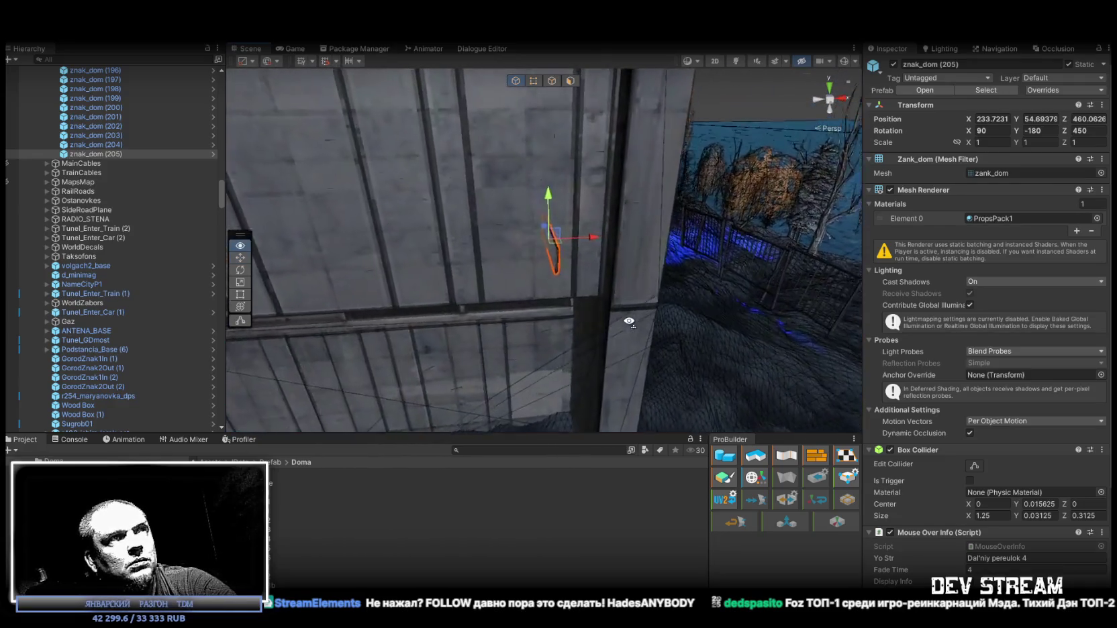
{"action": "key", "text": "e"}
{"action": "left_click_drag", "start_coordinate": [565, 256], "coordinate": [445, 266]}
{"action": "key", "text": "w"}
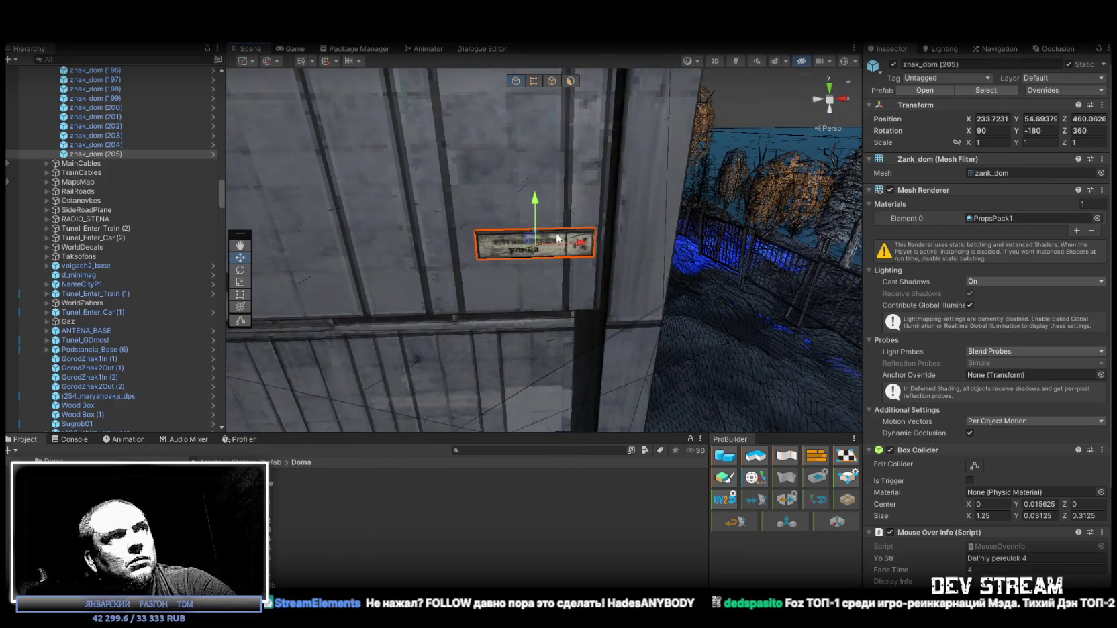
{"action": "mouse_move", "coordinate": [533, 246]}
{"action": "left_mouse_down"}
{"action": "mouse_move", "coordinate": [492, 277]}
{"action": "mouse_move", "coordinate": [502, 295]}
{"action": "mouse_move", "coordinate": [506, 281]}
{"action": "mouse_move", "coordinate": [493, 279]}
{"action": "mouse_move", "coordinate": [455, 298]}
{"action": "mouse_move", "coordinate": [395, 262]}
{"action": "left_mouse_up"}
{"action": "mouse_move", "coordinate": [354, 265]}
{"action": "left_mouse_down"}
{"action": "mouse_move", "coordinate": [214, 245]}
{"action": "mouse_move", "coordinate": [373, 249]}
{"action": "mouse_move", "coordinate": [325, 310]}
{"action": "mouse_move", "coordinate": [336, 302]}
{"action": "left_mouse_up"}
{"action": "mouse_move", "coordinate": [410, 261]}
{"action": "left_mouse_down"}
{"action": "mouse_move", "coordinate": [543, 329]}
{"action": "mouse_move", "coordinate": [427, 291]}
{"action": "mouse_move", "coordinate": [403, 261]}
{"action": "left_mouse_up"}
{"action": "key", "text": "e"}
{"action": "left_click_drag", "start_coordinate": [482, 243], "coordinate": [592, 264]}
{"action": "key", "text": "w"}
{"action": "mouse_move", "coordinate": [436, 254]}
{"action": "left_mouse_down"}
{"action": "mouse_move", "coordinate": [513, 271]}
{"action": "mouse_move", "coordinate": [523, 287]}
{"action": "mouse_move", "coordinate": [759, 323]}
{"action": "mouse_move", "coordinate": [536, 239]}
{"action": "mouse_move", "coordinate": [564, 215]}
{"action": "mouse_move", "coordinate": [277, 233]}
{"action": "mouse_move", "coordinate": [672, 244]}
{"action": "mouse_move", "coordinate": [628, 218]}
{"action": "mouse_move", "coordinate": [509, 240]}
{"action": "mouse_move", "coordinate": [545, 242]}
{"action": "mouse_move", "coordinate": [607, 289]}
{"action": "mouse_move", "coordinate": [559, 279]}
{"action": "mouse_move", "coordinate": [432, 289]}
{"action": "mouse_move", "coordinate": [516, 292]}
{"action": "mouse_move", "coordinate": [565, 317]}
{"action": "mouse_move", "coordinate": [687, 333]}
{"action": "left_mouse_up"}
Step: Rotate znak_dom (206) to Z 539.999 and place it on the ochre building's wall beside a window
{"action": "mouse_move", "coordinate": [709, 268]}
{"action": "left_mouse_down"}
{"action": "mouse_move", "coordinate": [405, 331]}
{"action": "mouse_move", "coordinate": [398, 257]}
{"action": "mouse_move", "coordinate": [591, 324]}
{"action": "left_mouse_up"}
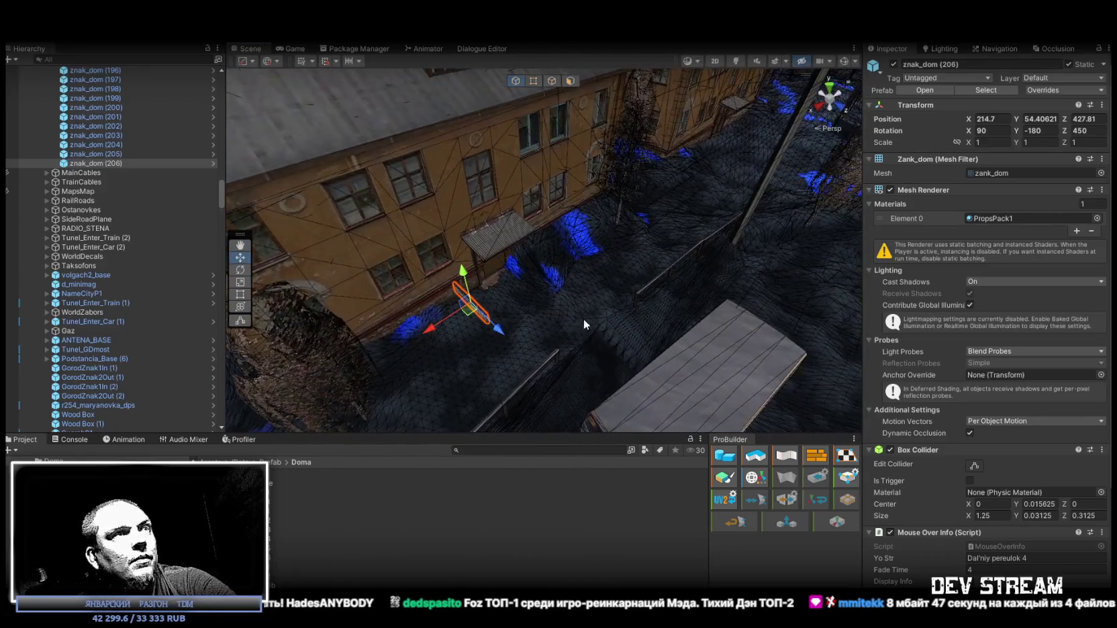
{"action": "mouse_move", "coordinate": [470, 310]}
{"action": "left_mouse_down"}
{"action": "mouse_move", "coordinate": [574, 201]}
{"action": "mouse_move", "coordinate": [537, 171]}
{"action": "mouse_move", "coordinate": [429, 201]}
{"action": "mouse_move", "coordinate": [440, 222]}
{"action": "mouse_move", "coordinate": [600, 238]}
{"action": "left_mouse_up"}
{"action": "key", "text": "e"}
{"action": "key", "text": "w"}
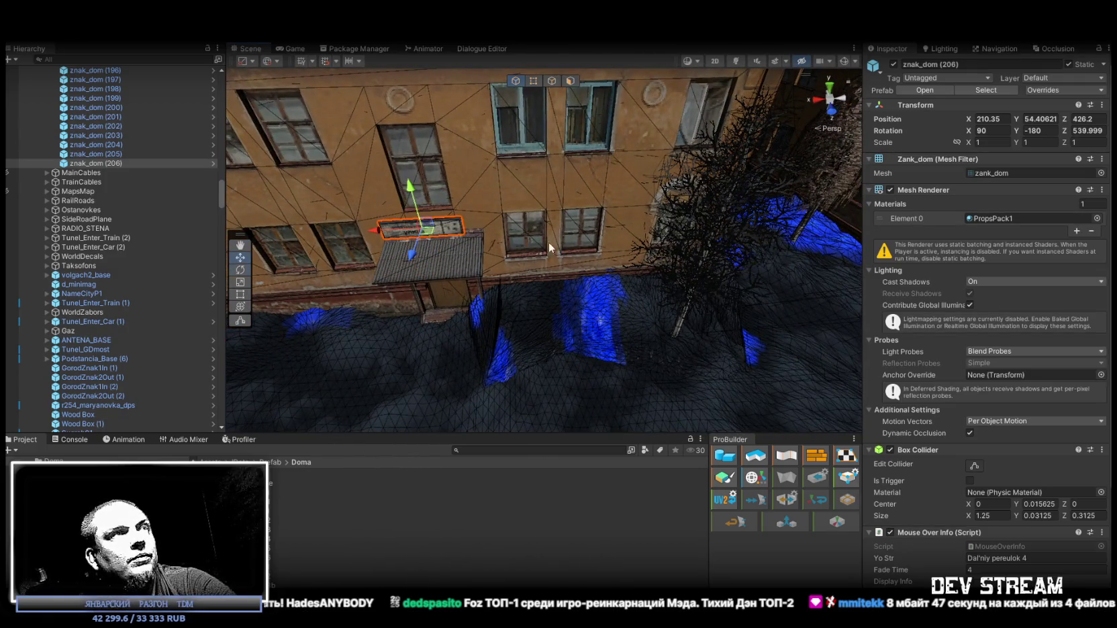
{"action": "mouse_move", "coordinate": [424, 229]}
{"action": "left_mouse_down"}
{"action": "mouse_move", "coordinate": [631, 216]}
{"action": "mouse_move", "coordinate": [631, 177]}
{"action": "mouse_move", "coordinate": [631, 191]}
{"action": "left_mouse_up"}
{"action": "mouse_move", "coordinate": [604, 285]}
{"action": "left_mouse_down"}
{"action": "mouse_move", "coordinate": [602, 308]}
{"action": "mouse_move", "coordinate": [624, 313]}
{"action": "left_mouse_up"}
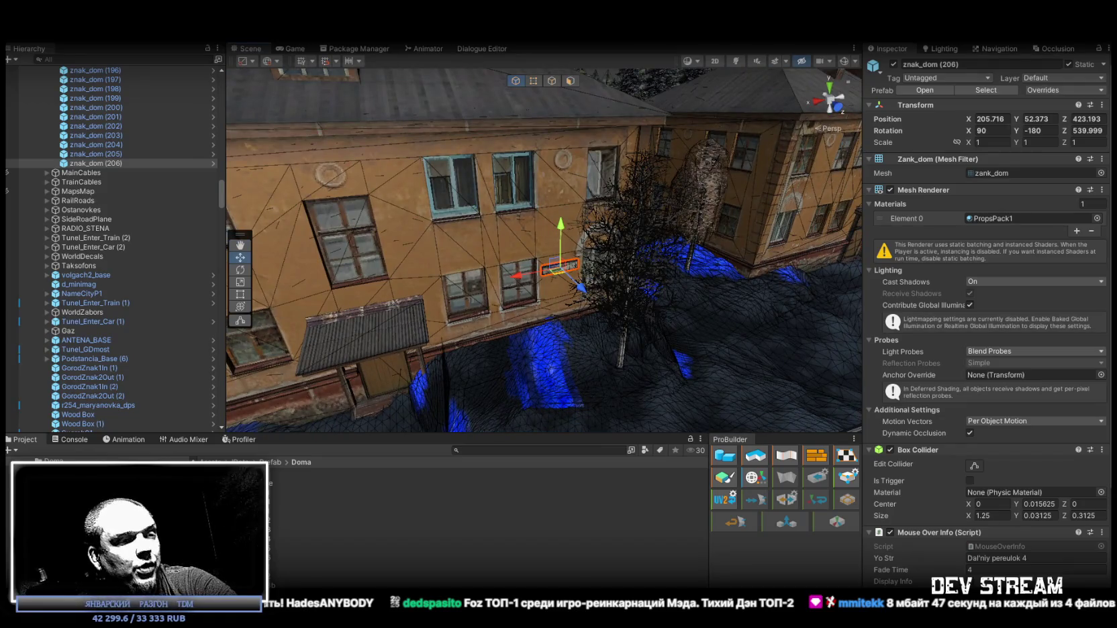
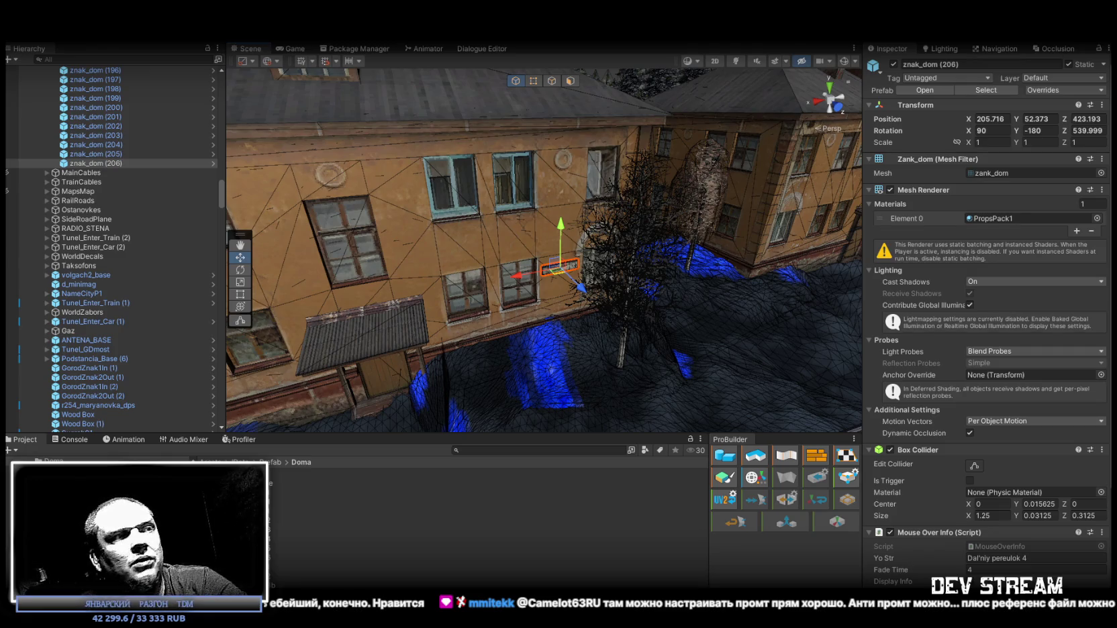
Step: Lift znak_dom (206) slightly higher on the yellow house wall, check it close up, and duplicate it
{"action": "key", "text": "f"}
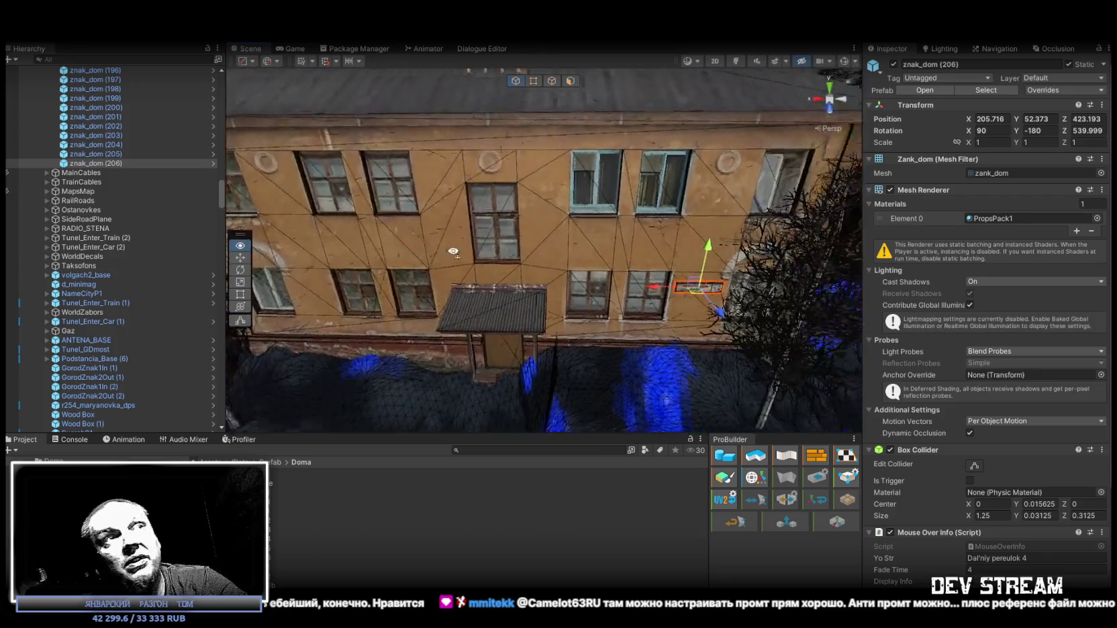
{"action": "mouse_move", "coordinate": [584, 231]}
{"action": "left_mouse_down"}
{"action": "mouse_move", "coordinate": [567, 106]}
{"action": "mouse_move", "coordinate": [572, 231]}
{"action": "mouse_move", "coordinate": [625, 327]}
{"action": "left_mouse_up"}
{"action": "scroll", "coordinate": [625, 327], "scroll_direction": "down", "scroll_amount": 10}
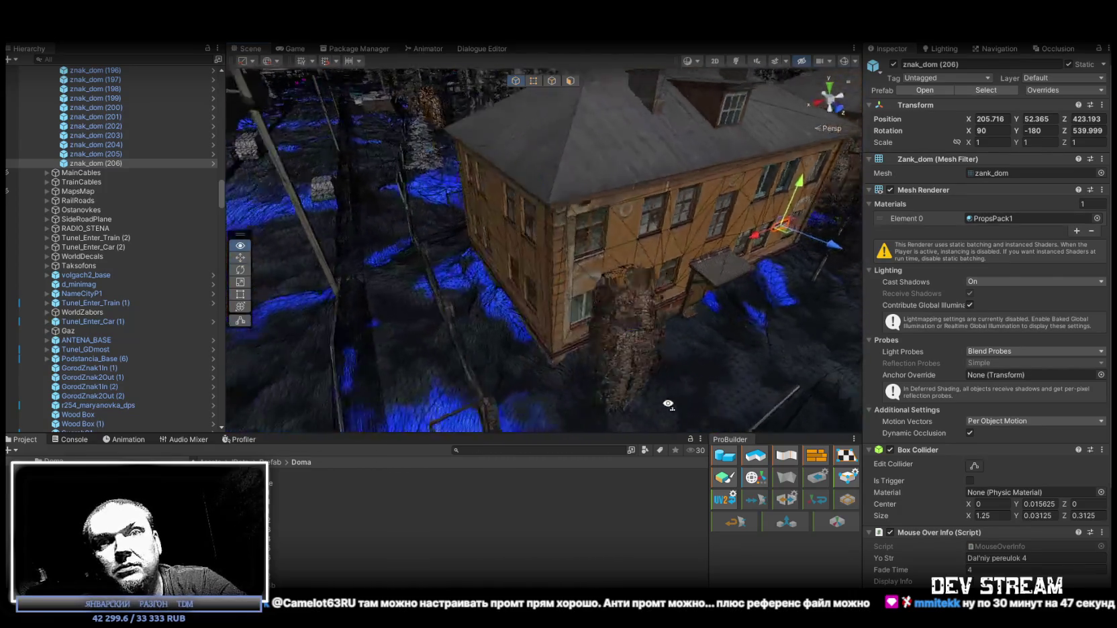
{"action": "mouse_move", "coordinate": [713, 403]}
{"action": "left_mouse_down"}
{"action": "mouse_move", "coordinate": [891, 287]}
{"action": "mouse_move", "coordinate": [592, 277]}
{"action": "mouse_move", "coordinate": [456, 237]}
{"action": "mouse_move", "coordinate": [416, 261]}
{"action": "mouse_move", "coordinate": [609, 296]}
{"action": "mouse_move", "coordinate": [612, 232]}
{"action": "mouse_move", "coordinate": [626, 228]}
{"action": "mouse_move", "coordinate": [814, 279]}
{"action": "mouse_move", "coordinate": [568, 253]}
{"action": "mouse_move", "coordinate": [629, 276]}
{"action": "mouse_move", "coordinate": [637, 196]}
{"action": "left_mouse_up"}
{"action": "key", "text": "ctrl+d"}
Step: Move the copy znak_dom (207) onto another building's side wall, rotated to Z 450
{"action": "left_click_drag", "start_coordinate": [558, 164], "coordinate": [733, 277]}
{"action": "key", "text": "f"}
{"action": "key", "text": "e"}
{"action": "mouse_move", "coordinate": [482, 263]}
{"action": "left_mouse_down"}
{"action": "mouse_move", "coordinate": [373, 283]}
{"action": "mouse_move", "coordinate": [590, 283]}
{"action": "mouse_move", "coordinate": [508, 218]}
{"action": "left_mouse_up"}
{"action": "key", "text": "w"}
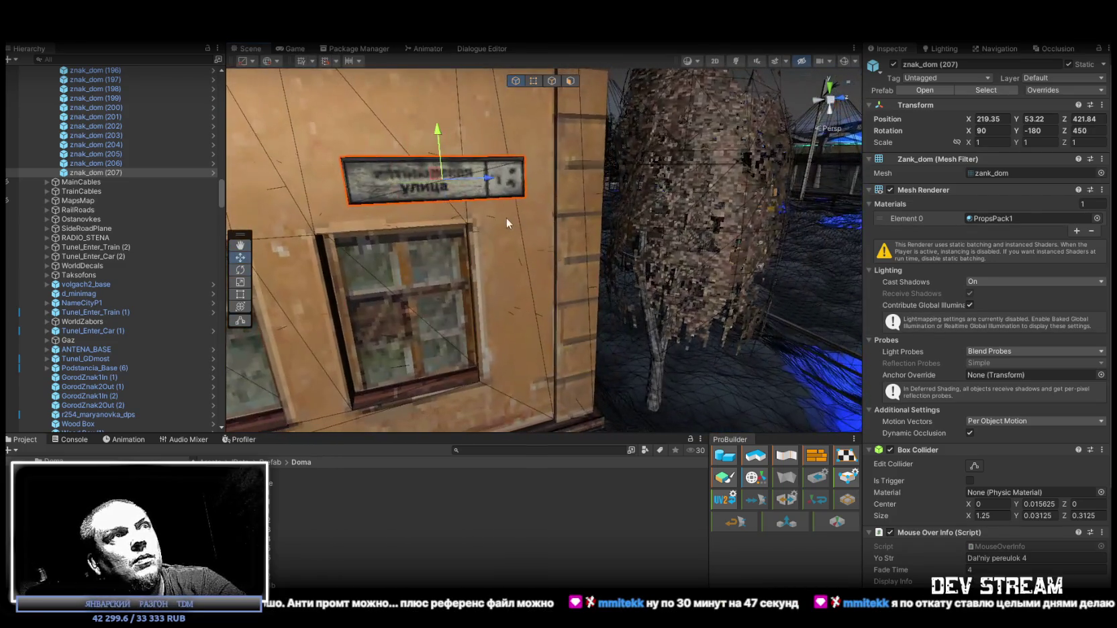
{"action": "mouse_move", "coordinate": [442, 178]}
{"action": "left_mouse_down"}
{"action": "mouse_move", "coordinate": [464, 176]}
{"action": "mouse_move", "coordinate": [449, 171]}
{"action": "mouse_move", "coordinate": [231, 329]}
{"action": "mouse_move", "coordinate": [170, 325]}
{"action": "mouse_move", "coordinate": [376, 235]}
{"action": "left_mouse_up"}
{"action": "scroll", "coordinate": [449, 171], "scroll_direction": "down", "scroll_amount": 5}
Step: Duplicate it as znak_dom (208) and fit it onto the right building's wall
{"action": "key", "text": "ctrl+d"}
{"action": "mouse_move", "coordinate": [322, 180]}
{"action": "left_mouse_down"}
{"action": "mouse_move", "coordinate": [566, 251]}
{"action": "mouse_move", "coordinate": [616, 252]}
{"action": "mouse_move", "coordinate": [625, 321]}
{"action": "left_mouse_up"}
{"action": "key", "text": "f"}
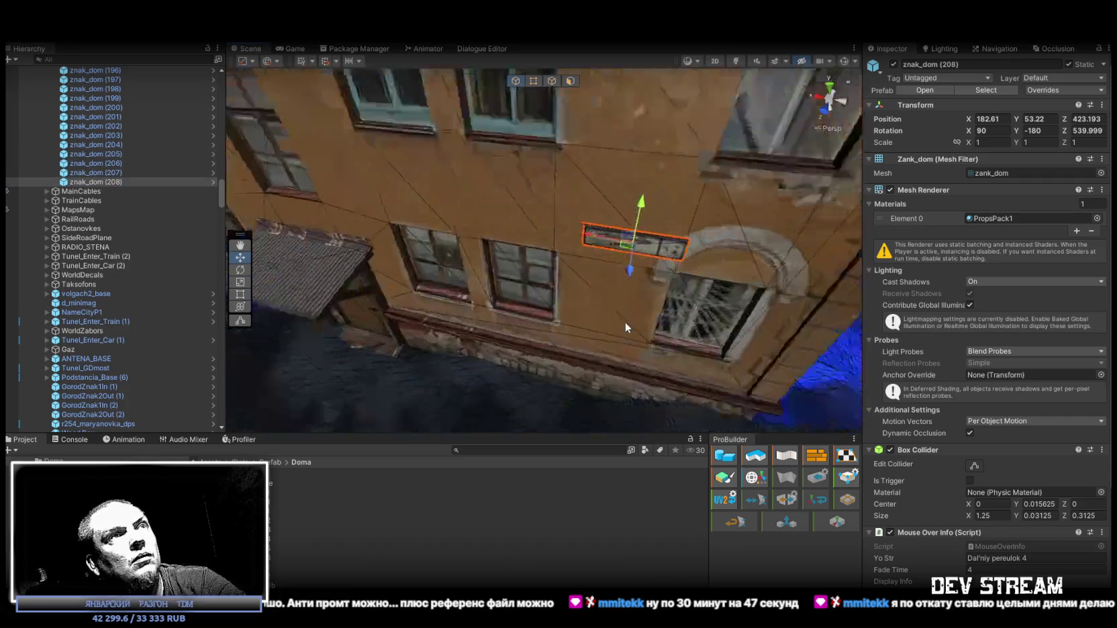
{"action": "left_click", "coordinate": [492, 209]}
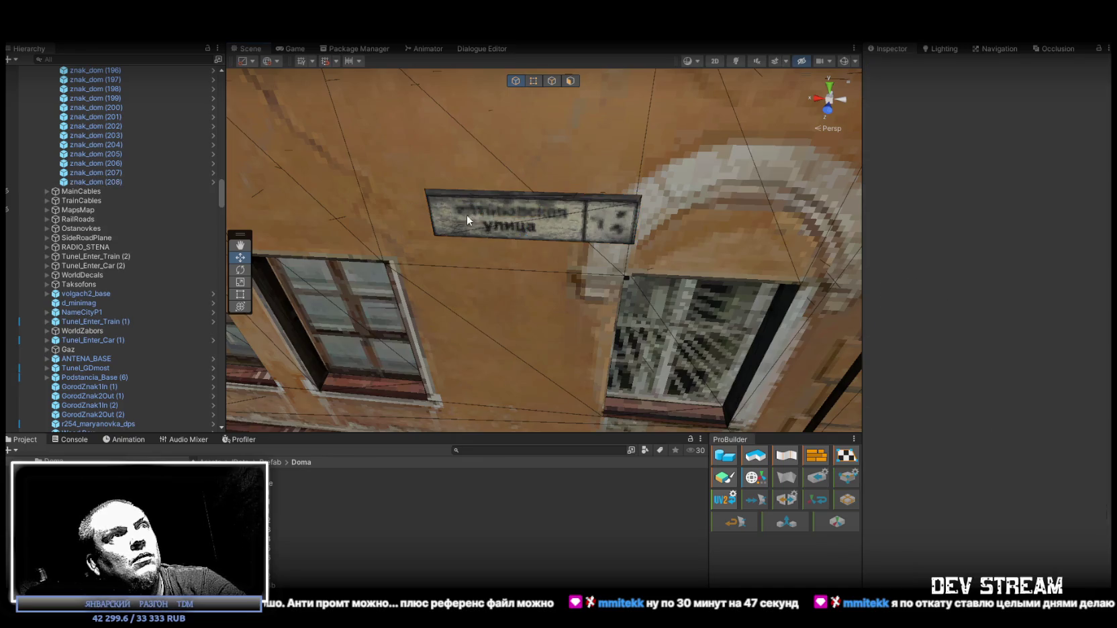
{"action": "left_click", "coordinate": [473, 213]}
{"action": "mouse_move", "coordinate": [475, 215]}
{"action": "left_mouse_down"}
{"action": "mouse_move", "coordinate": [429, 218]}
{"action": "mouse_move", "coordinate": [540, 257]}
{"action": "mouse_move", "coordinate": [555, 246]}
{"action": "mouse_move", "coordinate": [991, 338]}
{"action": "mouse_move", "coordinate": [808, 322]}
{"action": "mouse_move", "coordinate": [919, 335]}
{"action": "mouse_move", "coordinate": [779, 318]}
{"action": "mouse_move", "coordinate": [1063, 320]}
{"action": "mouse_move", "coordinate": [1085, 309]}
{"action": "mouse_move", "coordinate": [933, 277]}
{"action": "mouse_move", "coordinate": [562, 278]}
{"action": "mouse_move", "coordinate": [637, 250]}
{"action": "mouse_move", "coordinate": [604, 255]}
{"action": "left_mouse_up"}
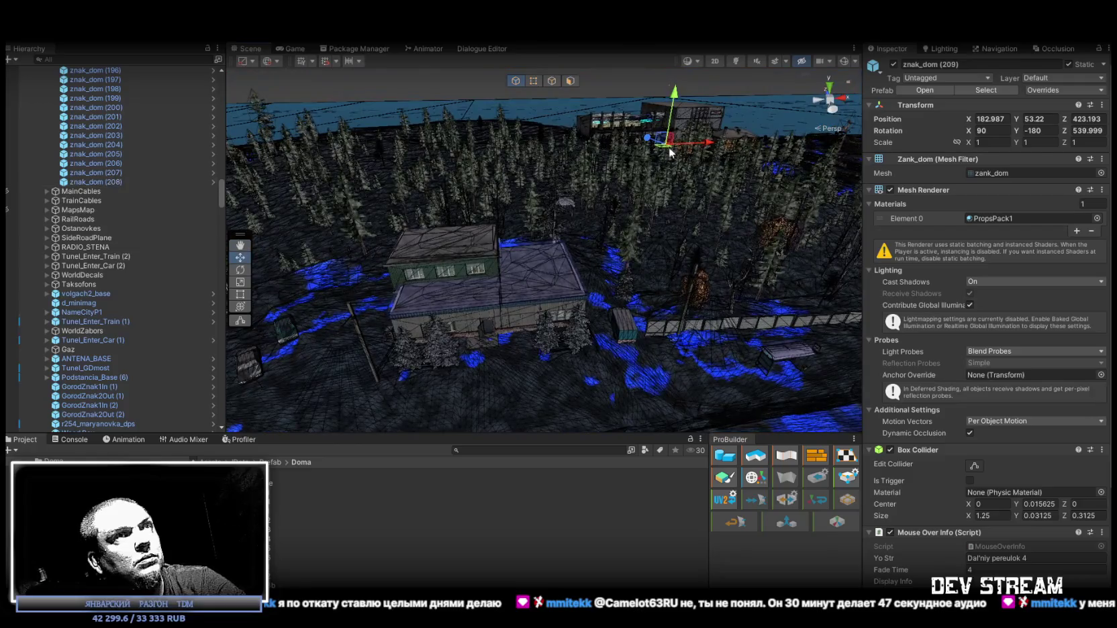
Step: Duplicate the sign as znak_dom (209), carry it to the grey-panelled building and set Z rotation 0
{"action": "key", "text": "ctrl+d"}
{"action": "mouse_move", "coordinate": [515, 288]}
{"action": "left_mouse_down"}
{"action": "mouse_move", "coordinate": [430, 354]}
{"action": "mouse_move", "coordinate": [575, 302]}
{"action": "mouse_move", "coordinate": [616, 251]}
{"action": "mouse_move", "coordinate": [473, 295]}
{"action": "left_mouse_up"}
{"action": "key", "text": "e"}
{"action": "left_click_drag", "start_coordinate": [348, 195], "coordinate": [656, 191]}
{"action": "left_click", "coordinate": [1087, 130]}
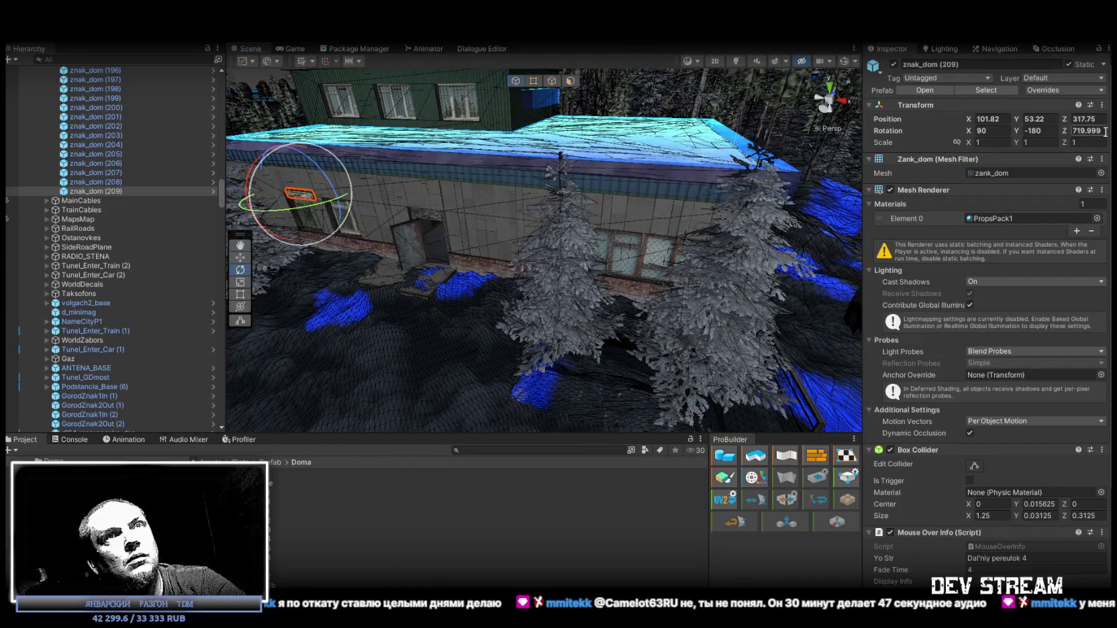
{"action": "type", "text": "0"}
{"action": "key", "text": "Return"}
Step: Position znak_dom (209) on the grey building's front wall and adjust its height
{"action": "left_click_drag", "start_coordinate": [551, 275], "coordinate": [499, 252]}
{"action": "key", "text": "w"}
{"action": "mouse_move", "coordinate": [421, 221]}
{"action": "left_mouse_down"}
{"action": "mouse_move", "coordinate": [765, 267]}
{"action": "mouse_move", "coordinate": [753, 254]}
{"action": "mouse_move", "coordinate": [764, 256]}
{"action": "mouse_move", "coordinate": [752, 160]}
{"action": "left_mouse_up"}
{"action": "key", "text": "f"}
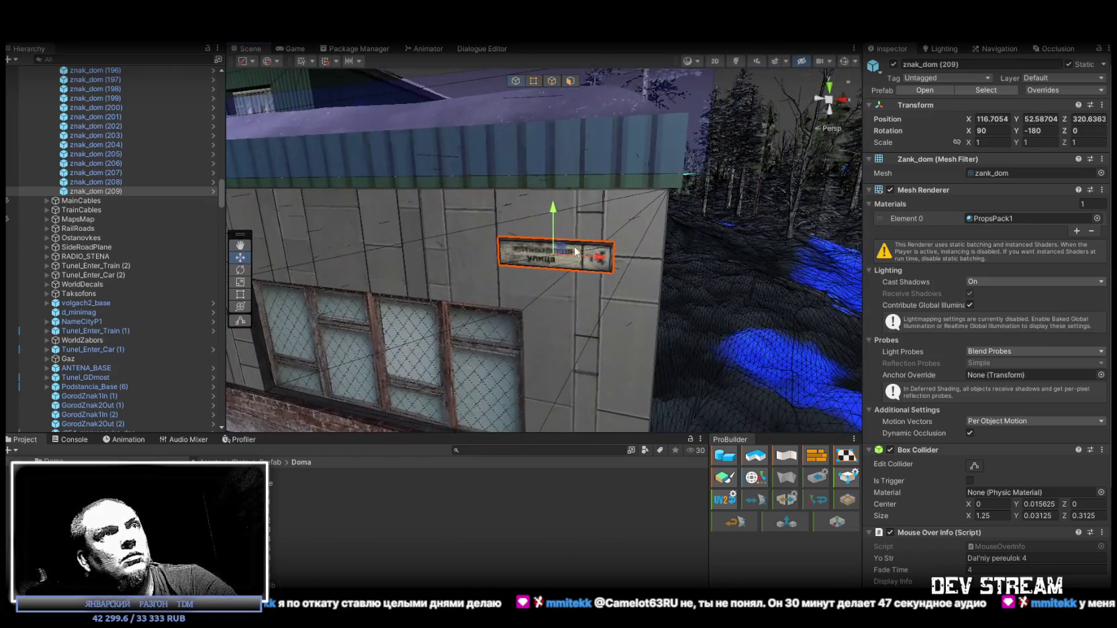
{"action": "left_click_drag", "start_coordinate": [561, 256], "coordinate": [509, 232]}
{"action": "mouse_move", "coordinate": [578, 234]}
{"action": "left_mouse_down"}
{"action": "mouse_move", "coordinate": [685, 287]}
{"action": "mouse_move", "coordinate": [798, 280]}
{"action": "left_mouse_up"}
Step: Duplicate as znak_dom (210), turn it a quarter turn onto the side wall, then copy it again
{"action": "key", "text": "ctrl+d"}
{"action": "mouse_move", "coordinate": [659, 155]}
{"action": "left_mouse_down"}
{"action": "mouse_move", "coordinate": [638, 167]}
{"action": "mouse_move", "coordinate": [571, 281]}
{"action": "mouse_move", "coordinate": [608, 291]}
{"action": "left_mouse_up"}
{"action": "mouse_move", "coordinate": [623, 273]}
{"action": "left_mouse_down"}
{"action": "mouse_move", "coordinate": [613, 261]}
{"action": "mouse_move", "coordinate": [465, 275]}
{"action": "left_mouse_up"}
{"action": "key", "text": "e"}
{"action": "key", "text": "w"}
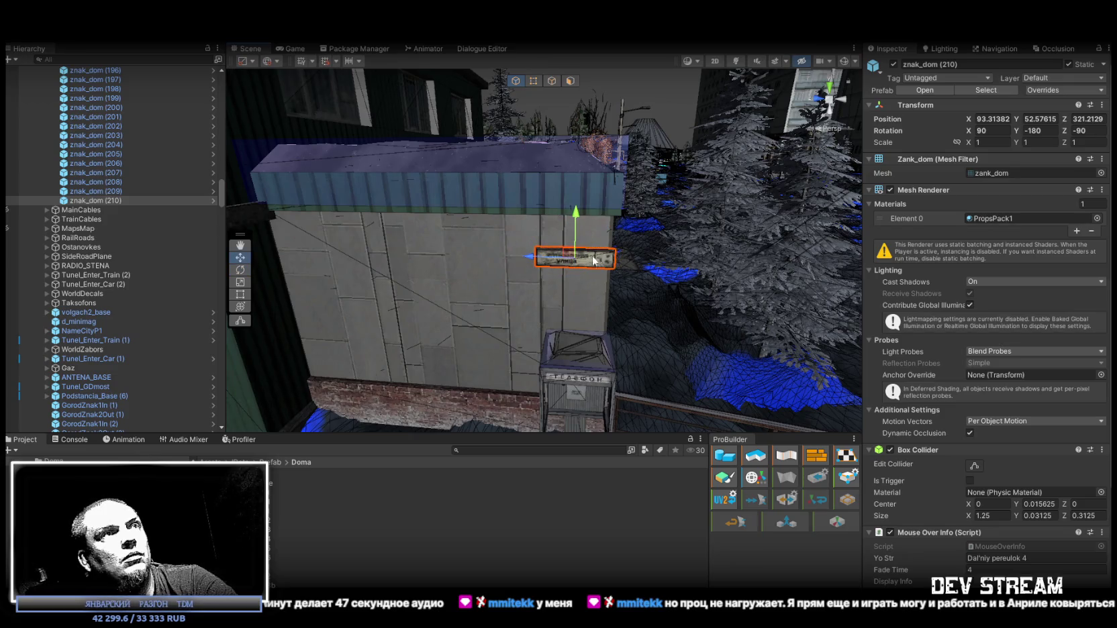
{"action": "mouse_move", "coordinate": [574, 258]}
{"action": "left_mouse_down"}
{"action": "mouse_move", "coordinate": [531, 238]}
{"action": "mouse_move", "coordinate": [99, 286]}
{"action": "mouse_move", "coordinate": [371, 290]}
{"action": "mouse_move", "coordinate": [495, 328]}
{"action": "mouse_move", "coordinate": [591, 340]}
{"action": "mouse_move", "coordinate": [661, 264]}
{"action": "mouse_move", "coordinate": [696, 301]}
{"action": "left_mouse_up"}
{"action": "key", "text": "ctrl+d"}
Step: Move the znak_dom (211) copy down onto the wooden cabin
{"action": "mouse_move", "coordinate": [753, 144]}
{"action": "left_mouse_down"}
{"action": "mouse_move", "coordinate": [484, 327]}
{"action": "mouse_move", "coordinate": [471, 356]}
{"action": "left_mouse_up"}
{"action": "mouse_move", "coordinate": [515, 303]}
{"action": "left_mouse_down"}
{"action": "mouse_move", "coordinate": [456, 339]}
{"action": "mouse_move", "coordinate": [469, 319]}
{"action": "left_mouse_up"}
{"action": "scroll", "coordinate": [468, 319], "scroll_direction": "up", "scroll_amount": 10}
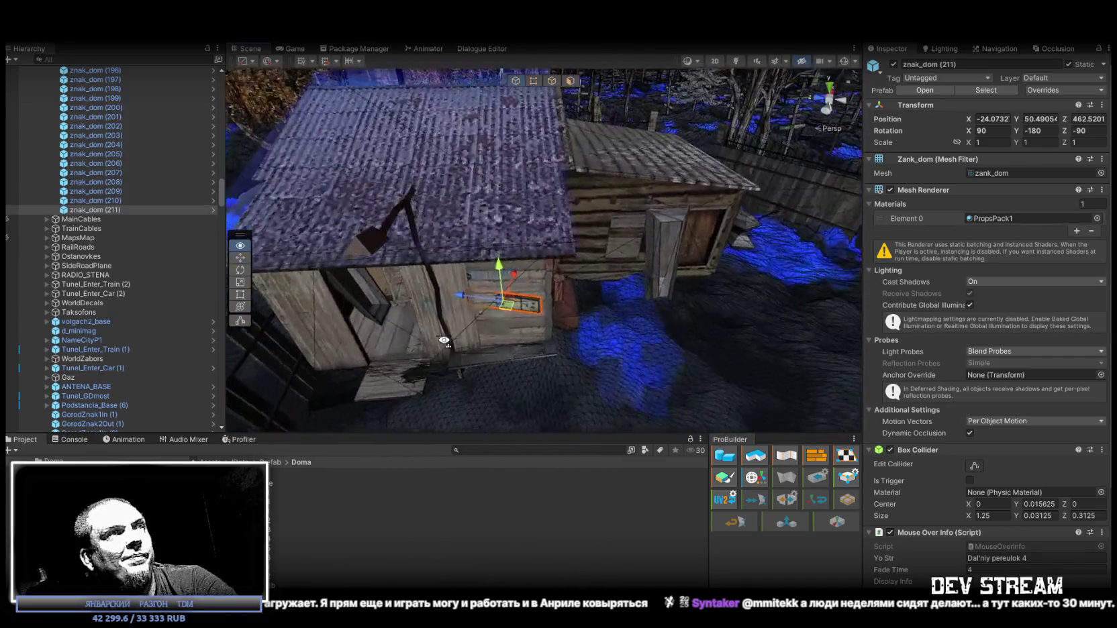
{"action": "left_click_drag", "start_coordinate": [444, 341], "coordinate": [464, 332]}
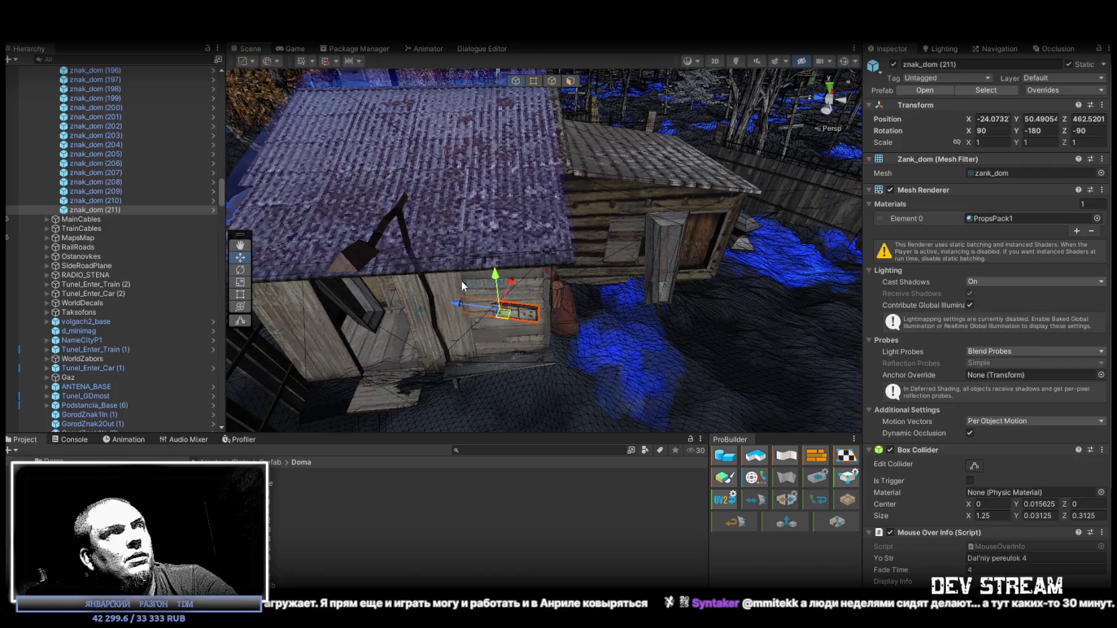
Step: Check the Y rotation of the cabin's parent KLADBON_DOM, which is 165
{"action": "left_click", "coordinate": [462, 282]}
{"action": "scroll", "coordinate": [171, 343], "scroll_direction": "up", "scroll_amount": 5}
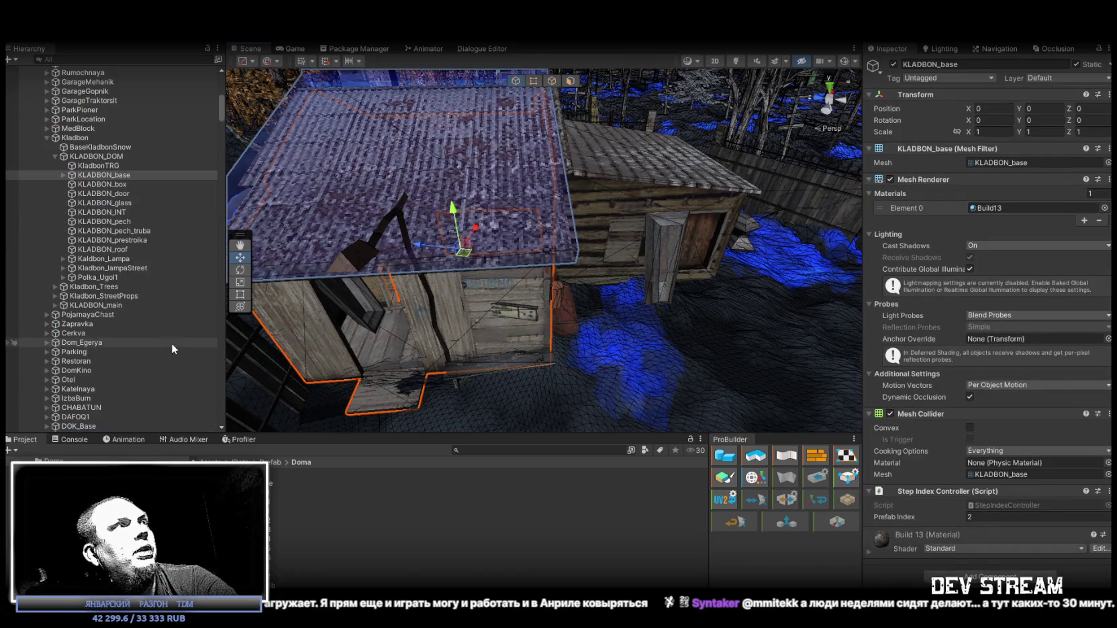
{"action": "left_click", "coordinate": [94, 165]}
{"action": "left_click", "coordinate": [87, 157]}
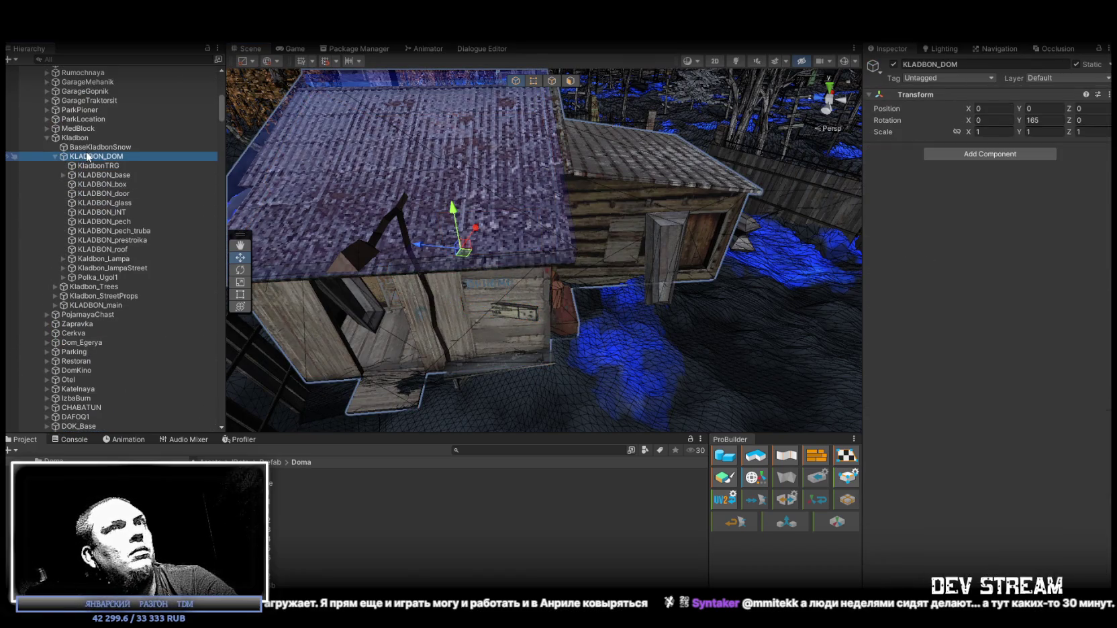
{"action": "left_click", "coordinate": [1047, 123]}
{"action": "left_click", "coordinate": [1037, 124]}
Step: Set the sign's Z rotation to 165, then turn it with the rotate gizmo to 285
{"action": "left_click", "coordinate": [509, 317]}
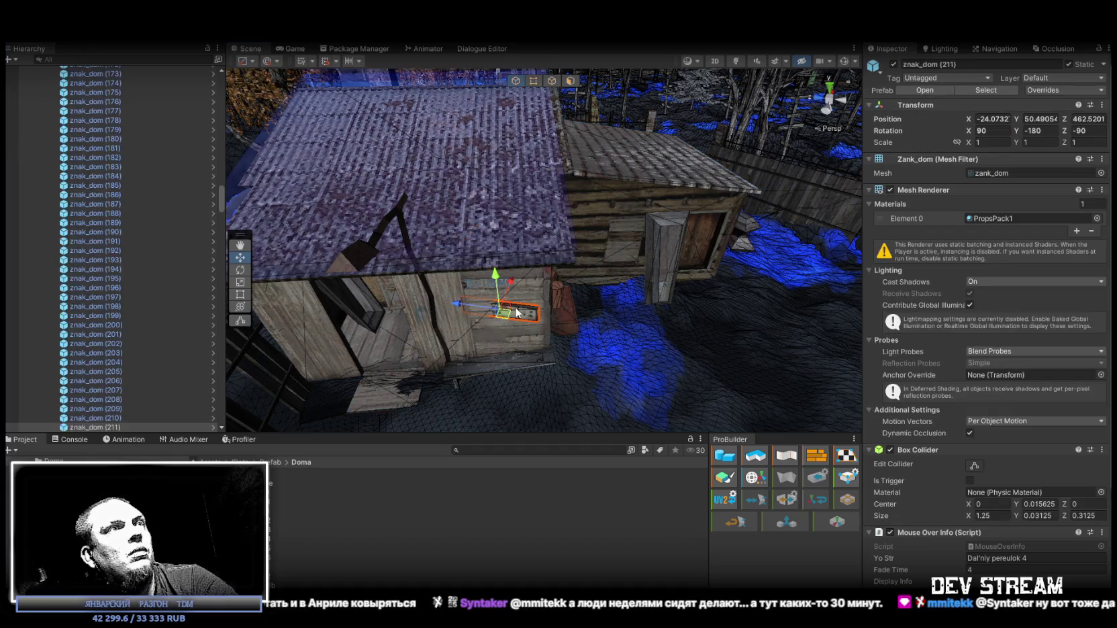
{"action": "left_click", "coordinate": [1099, 130]}
{"action": "type", "text": "165"}
{"action": "key", "text": "Return"}
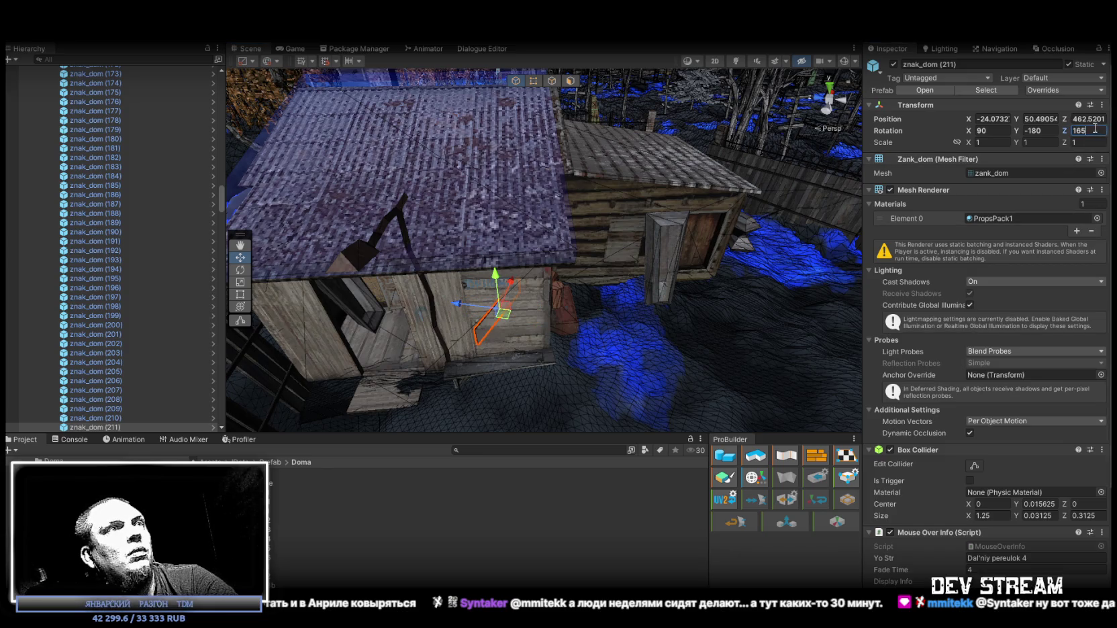
{"action": "key", "text": "f"}
{"action": "key", "text": "e"}
{"action": "mouse_move", "coordinate": [552, 290]}
{"action": "left_mouse_down"}
{"action": "mouse_move", "coordinate": [748, 277]}
{"action": "mouse_move", "coordinate": [670, 208]}
{"action": "mouse_move", "coordinate": [549, 254]}
{"action": "left_mouse_up"}
Step: Raise and fine-tune the sign's position on the wooden wall above the doorway
{"action": "key", "text": "w"}
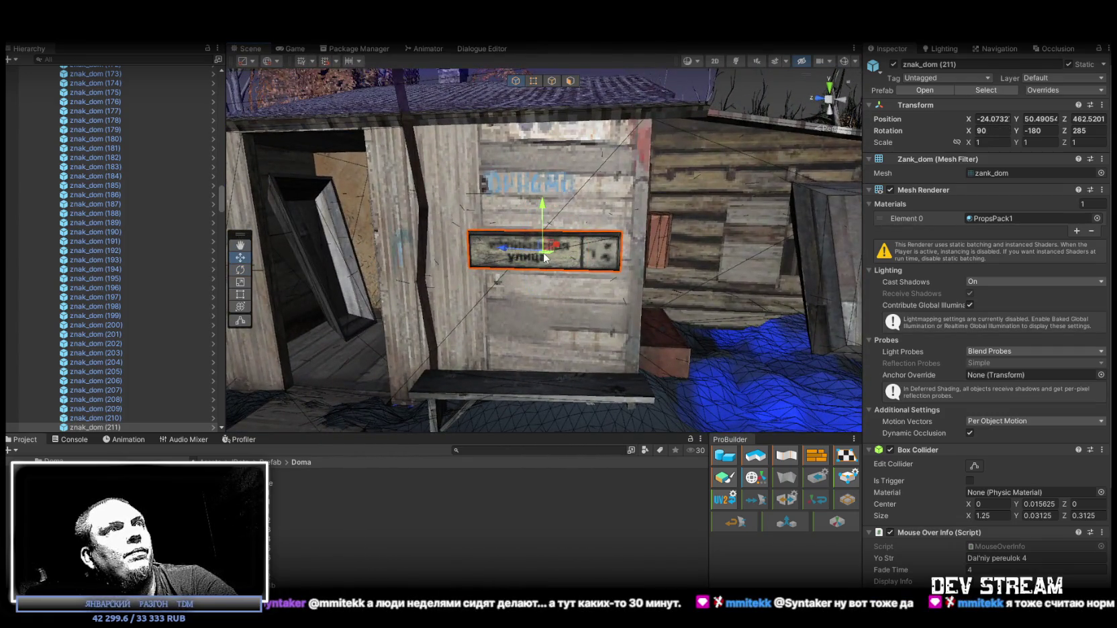
{"action": "mouse_move", "coordinate": [545, 258]}
{"action": "left_mouse_down"}
{"action": "mouse_move", "coordinate": [558, 165]}
{"action": "mouse_move", "coordinate": [569, 183]}
{"action": "mouse_move", "coordinate": [663, 178]}
{"action": "mouse_move", "coordinate": [655, 195]}
{"action": "mouse_move", "coordinate": [645, 178]}
{"action": "left_mouse_up"}
{"action": "key", "text": "e"}
{"action": "key", "text": "w"}
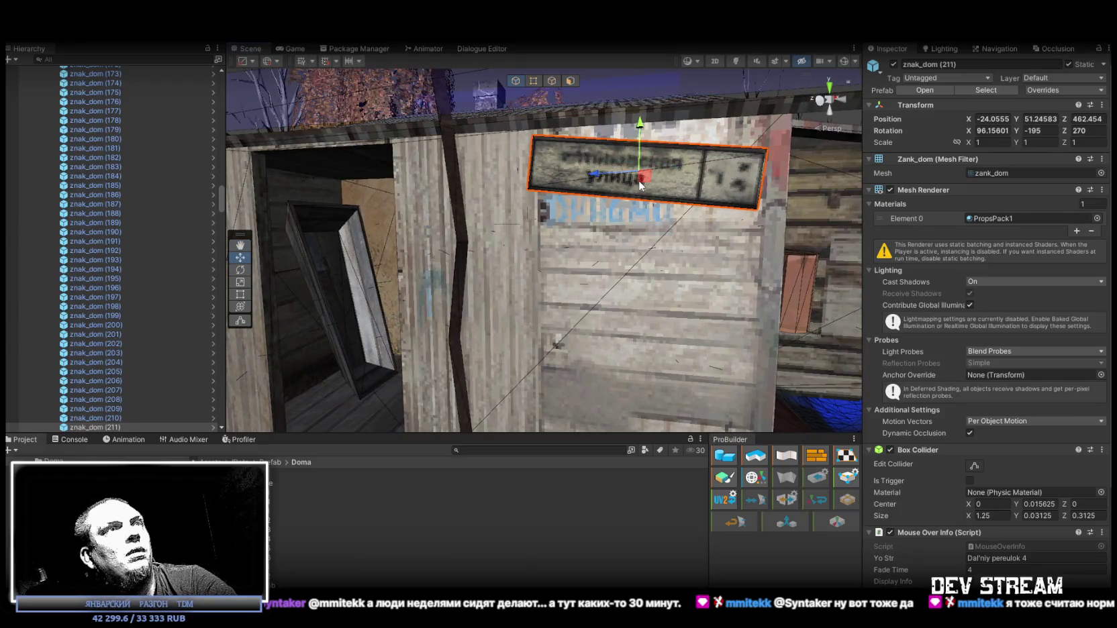
{"action": "left_click_drag", "start_coordinate": [640, 127], "coordinate": [640, 174]}
{"action": "mouse_move", "coordinate": [631, 228]}
{"action": "left_mouse_down"}
{"action": "mouse_move", "coordinate": [621, 229]}
{"action": "mouse_move", "coordinate": [641, 229]}
{"action": "mouse_move", "coordinate": [677, 289]}
{"action": "mouse_move", "coordinate": [589, 294]}
{"action": "mouse_move", "coordinate": [670, 319]}
{"action": "mouse_move", "coordinate": [721, 403]}
{"action": "mouse_move", "coordinate": [706, 337]}
{"action": "mouse_move", "coordinate": [755, 349]}
{"action": "mouse_move", "coordinate": [189, 348]}
{"action": "mouse_move", "coordinate": [458, 270]}
{"action": "mouse_move", "coordinate": [447, 240]}
{"action": "mouse_move", "coordinate": [621, 205]}
{"action": "mouse_move", "coordinate": [531, 271]}
{"action": "mouse_move", "coordinate": [660, 241]}
{"action": "mouse_move", "coordinate": [770, 235]}
{"action": "left_mouse_up"}
{"action": "scroll", "coordinate": [641, 229], "scroll_direction": "down", "scroll_amount": 8}
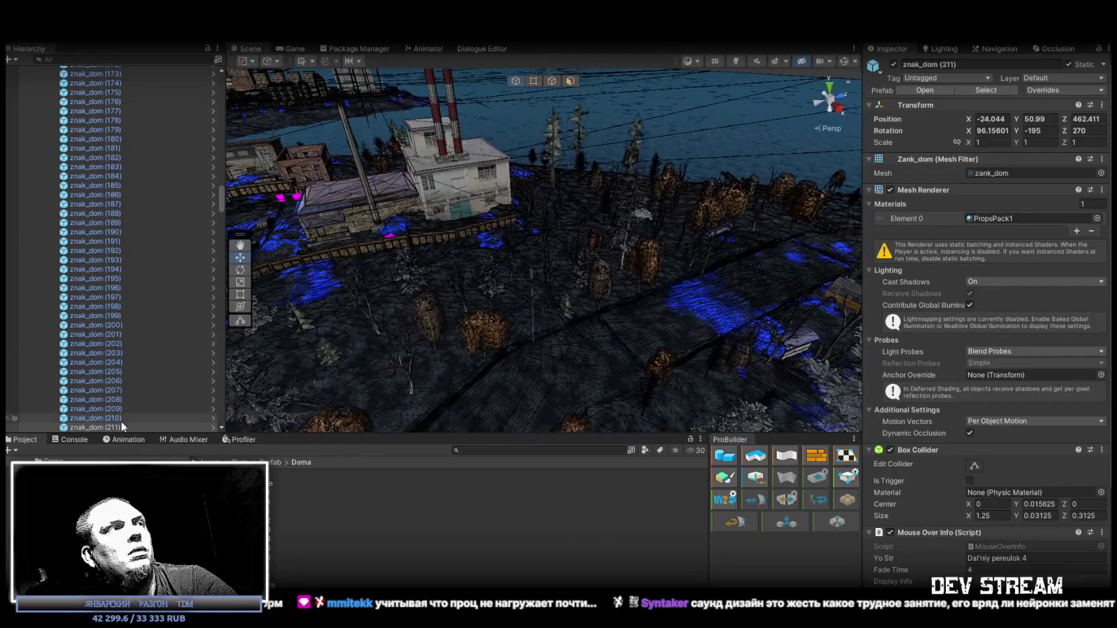
Step: Duplicate znak_dom (210) into znak_dom (212), move it toward the house and turn it to Z 0
{"action": "left_click", "coordinate": [458, 270]}
{"action": "key", "text": "ctrl+d"}
{"action": "mouse_move", "coordinate": [708, 262]}
{"action": "left_mouse_down"}
{"action": "mouse_move", "coordinate": [755, 199]}
{"action": "mouse_move", "coordinate": [730, 168]}
{"action": "mouse_move", "coordinate": [379, 303]}
{"action": "mouse_move", "coordinate": [510, 268]}
{"action": "left_mouse_up"}
{"action": "key", "text": "f"}
{"action": "key", "text": "e"}
{"action": "mouse_move", "coordinate": [500, 195]}
{"action": "left_mouse_down"}
{"action": "mouse_move", "coordinate": [609, 258]}
{"action": "mouse_move", "coordinate": [568, 292]}
{"action": "mouse_move", "coordinate": [523, 250]}
{"action": "mouse_move", "coordinate": [515, 263]}
{"action": "mouse_move", "coordinate": [584, 184]}
{"action": "mouse_move", "coordinate": [553, 225]}
{"action": "mouse_move", "coordinate": [564, 204]}
{"action": "mouse_move", "coordinate": [531, 127]}
{"action": "mouse_move", "coordinate": [408, 266]}
{"action": "mouse_move", "coordinate": [441, 283]}
{"action": "mouse_move", "coordinate": [577, 255]}
{"action": "left_mouse_up"}
{"action": "key", "text": "w"}
Step: Duplicate it into znak_dom (213) and set it on the brick building's wall above a window, Z 90
{"action": "key", "text": "ctrl+d"}
{"action": "mouse_move", "coordinate": [691, 231]}
{"action": "left_mouse_down"}
{"action": "mouse_move", "coordinate": [616, 244]}
{"action": "mouse_move", "coordinate": [343, 339]}
{"action": "left_mouse_up"}
{"action": "key", "text": "f"}
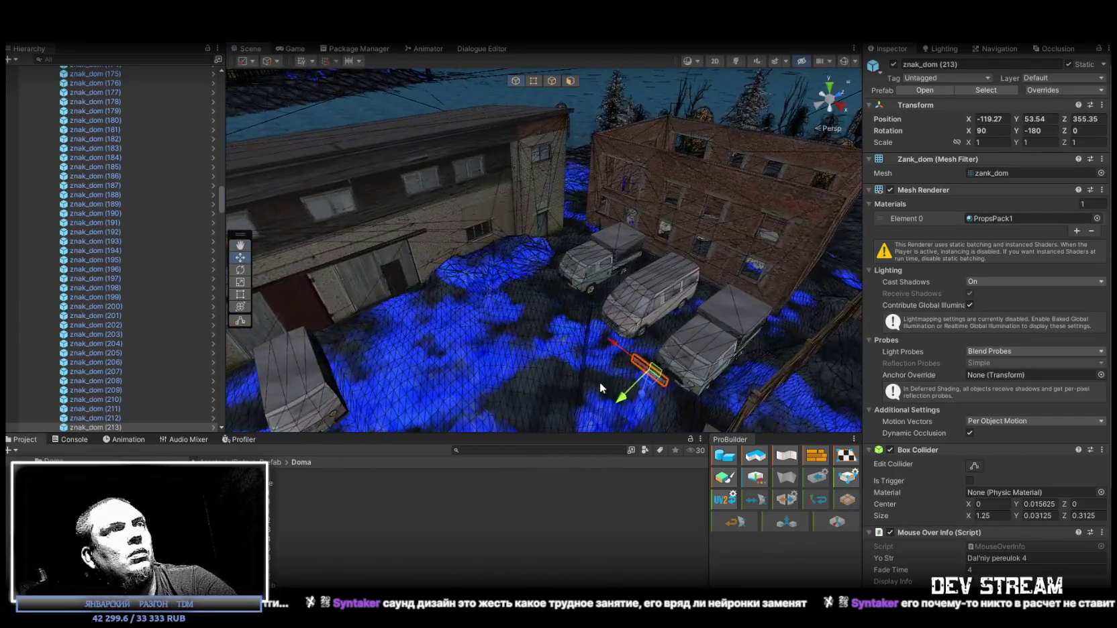
{"action": "mouse_move", "coordinate": [649, 384]}
{"action": "left_mouse_down"}
{"action": "mouse_move", "coordinate": [484, 232]}
{"action": "mouse_move", "coordinate": [482, 191]}
{"action": "mouse_move", "coordinate": [548, 290]}
{"action": "mouse_move", "coordinate": [582, 271]}
{"action": "mouse_move", "coordinate": [508, 222]}
{"action": "mouse_move", "coordinate": [533, 224]}
{"action": "left_mouse_up"}
{"action": "key", "text": "e"}
{"action": "key", "text": "w"}
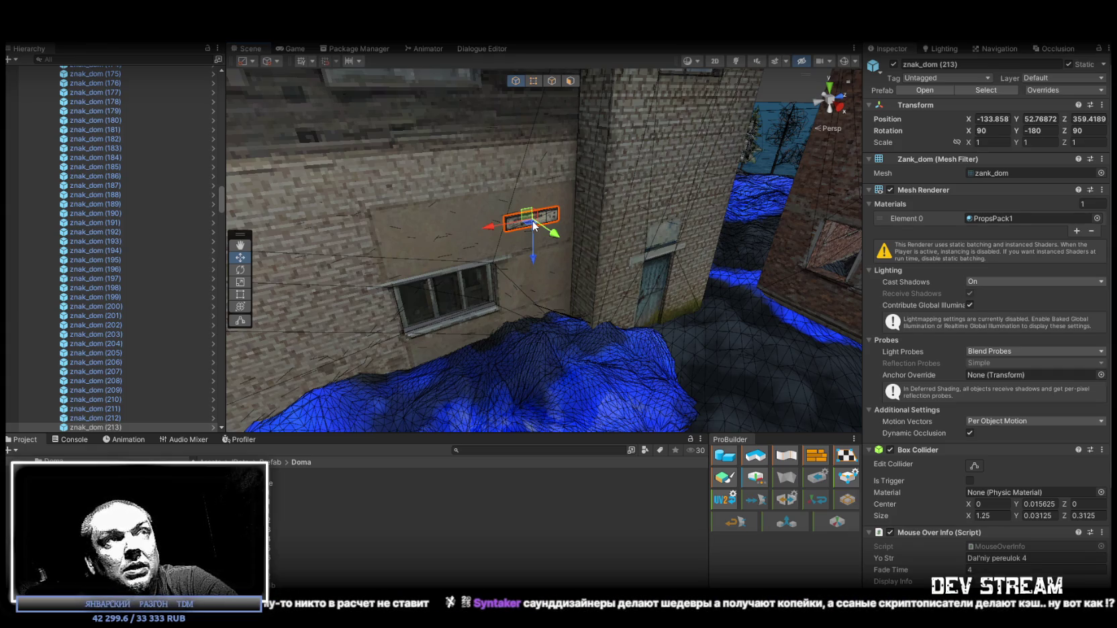
{"action": "left_click_drag", "start_coordinate": [470, 349], "coordinate": [540, 282]}
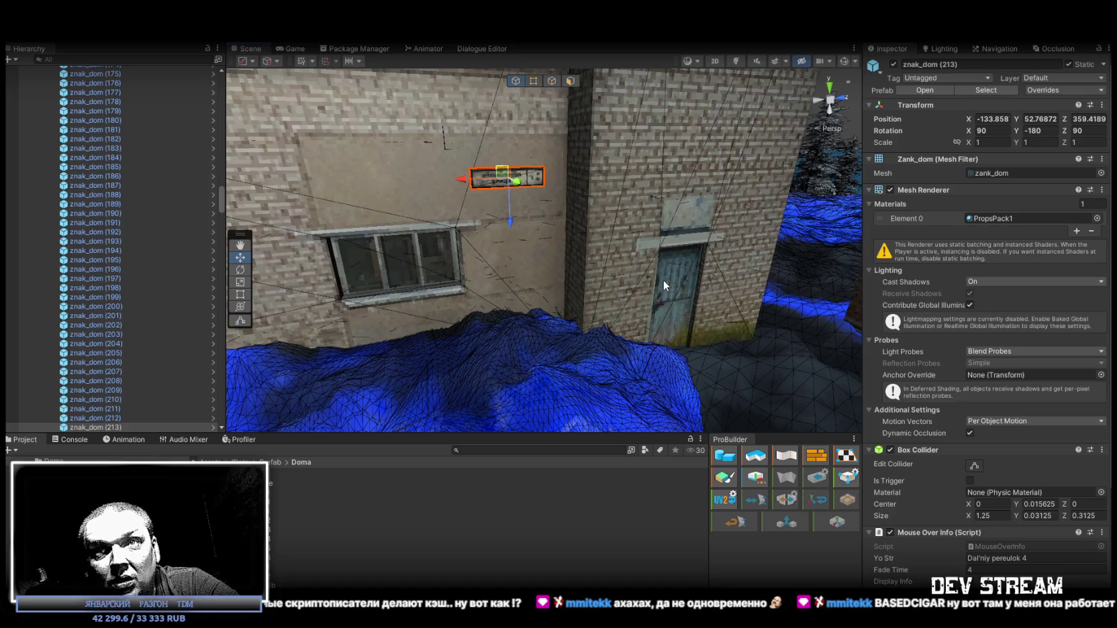
Step: Raise znak_dom (213) slightly to Y 52.847 on the brick wall, then zoom out to an overview
{"action": "mouse_move", "coordinate": [643, 277]}
{"action": "left_mouse_down"}
{"action": "mouse_move", "coordinate": [586, 242]}
{"action": "mouse_move", "coordinate": [630, 290]}
{"action": "left_mouse_up"}
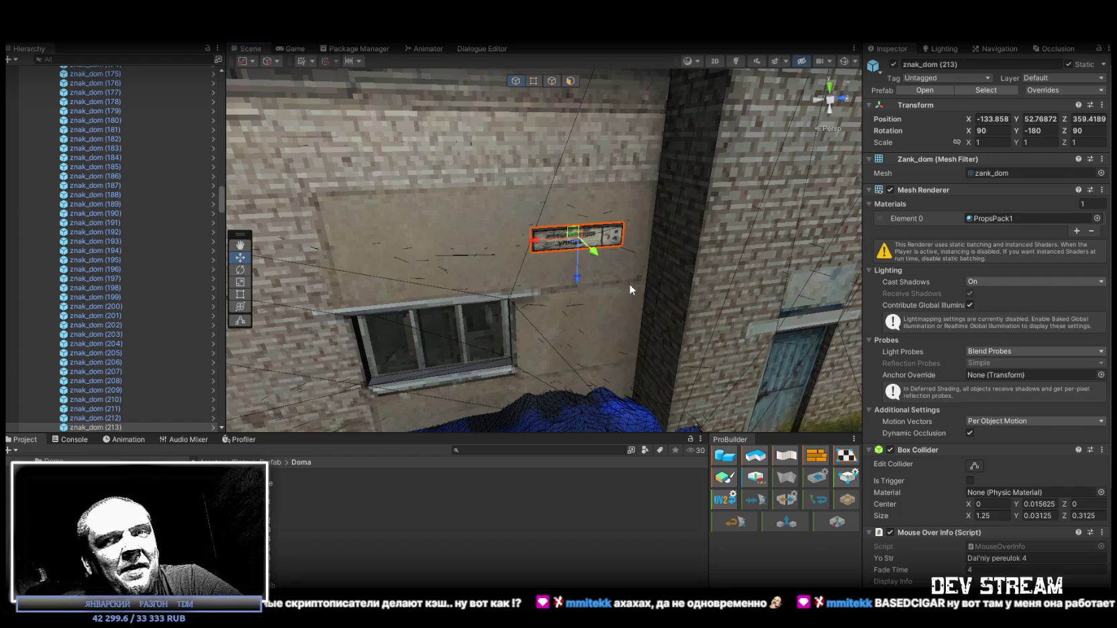
{"action": "mouse_move", "coordinate": [638, 265]}
{"action": "left_mouse_down"}
{"action": "mouse_move", "coordinate": [542, 231]}
{"action": "mouse_move", "coordinate": [540, 258]}
{"action": "mouse_move", "coordinate": [517, 253]}
{"action": "left_mouse_up"}
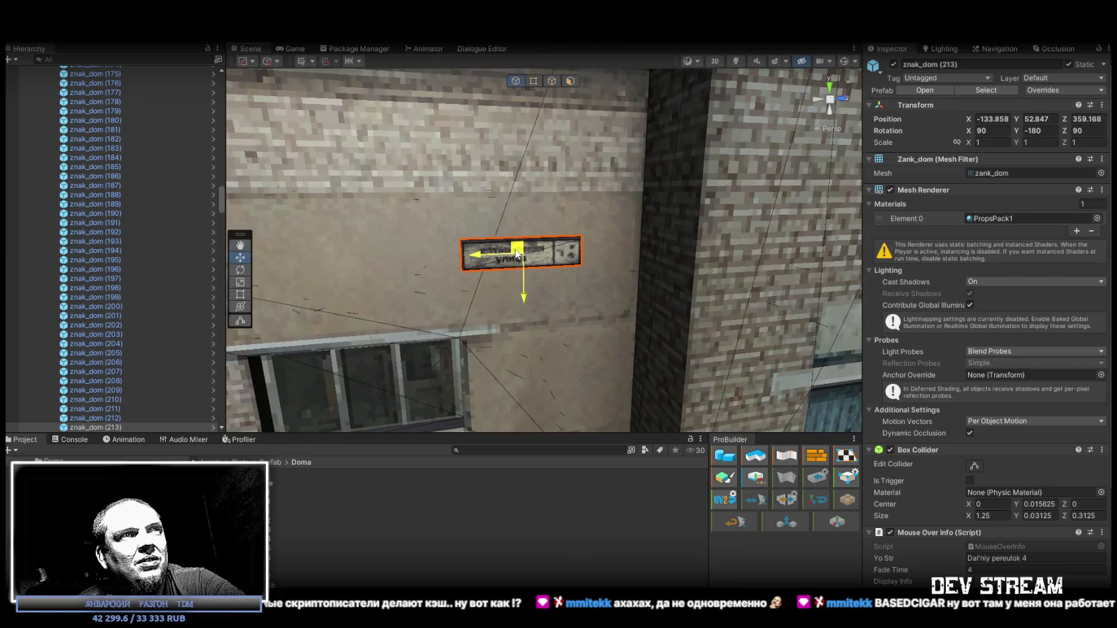
{"action": "scroll", "coordinate": [599, 275], "scroll_direction": "down", "scroll_amount": 10}
{"action": "mouse_move", "coordinate": [600, 275]}
{"action": "left_mouse_down"}
{"action": "mouse_move", "coordinate": [638, 281]}
{"action": "mouse_move", "coordinate": [615, 261]}
{"action": "mouse_move", "coordinate": [491, 259]}
{"action": "mouse_move", "coordinate": [631, 250]}
{"action": "mouse_move", "coordinate": [594, 252]}
{"action": "mouse_move", "coordinate": [509, 288]}
{"action": "mouse_move", "coordinate": [431, 286]}
{"action": "mouse_move", "coordinate": [498, 333]}
{"action": "mouse_move", "coordinate": [634, 275]}
{"action": "mouse_move", "coordinate": [604, 239]}
{"action": "mouse_move", "coordinate": [600, 273]}
{"action": "left_mouse_up"}
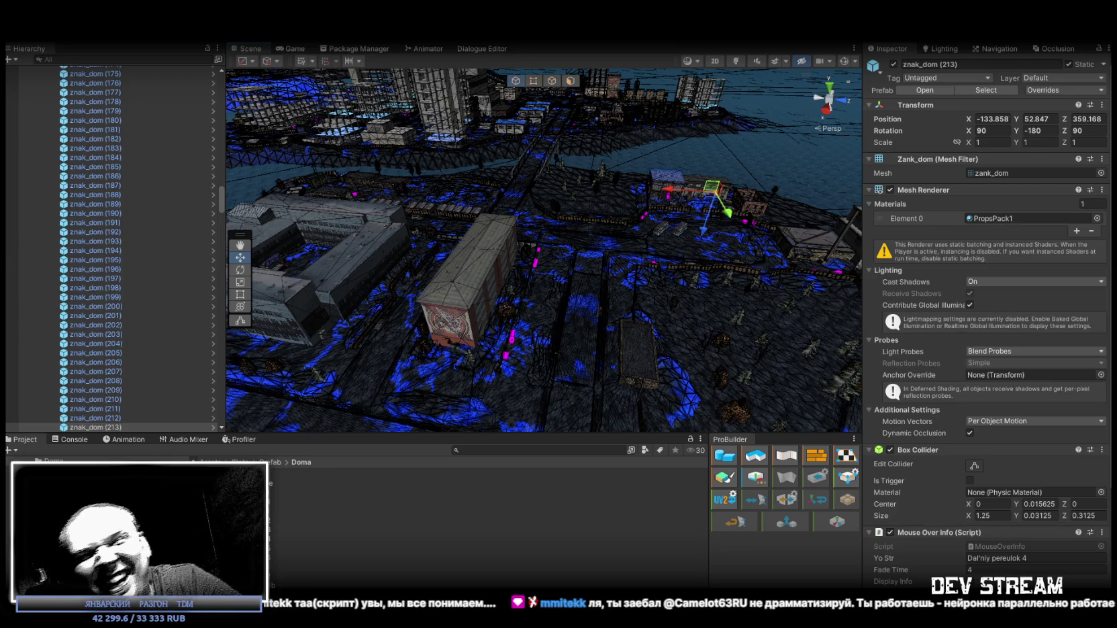
Step: Turn the view toward the brick mural building and duplicate the sign as znak_dom (214)
{"action": "left_click_drag", "start_coordinate": [698, 295], "coordinate": [700, 226]}
{"action": "scroll", "coordinate": [700, 226], "scroll_direction": "up", "scroll_amount": 5}
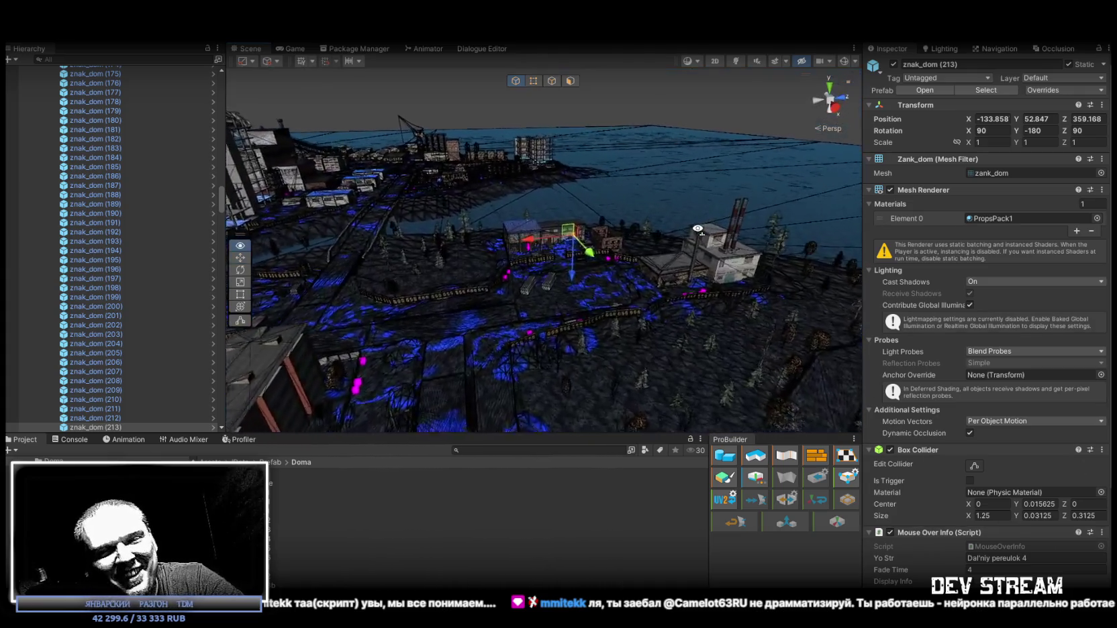
{"action": "mouse_move", "coordinate": [712, 229]}
{"action": "left_mouse_down"}
{"action": "mouse_move", "coordinate": [226, 248]}
{"action": "mouse_move", "coordinate": [608, 257]}
{"action": "mouse_move", "coordinate": [229, 259]}
{"action": "left_mouse_up"}
{"action": "scroll", "coordinate": [170, 398], "scroll_direction": "down", "scroll_amount": 6}
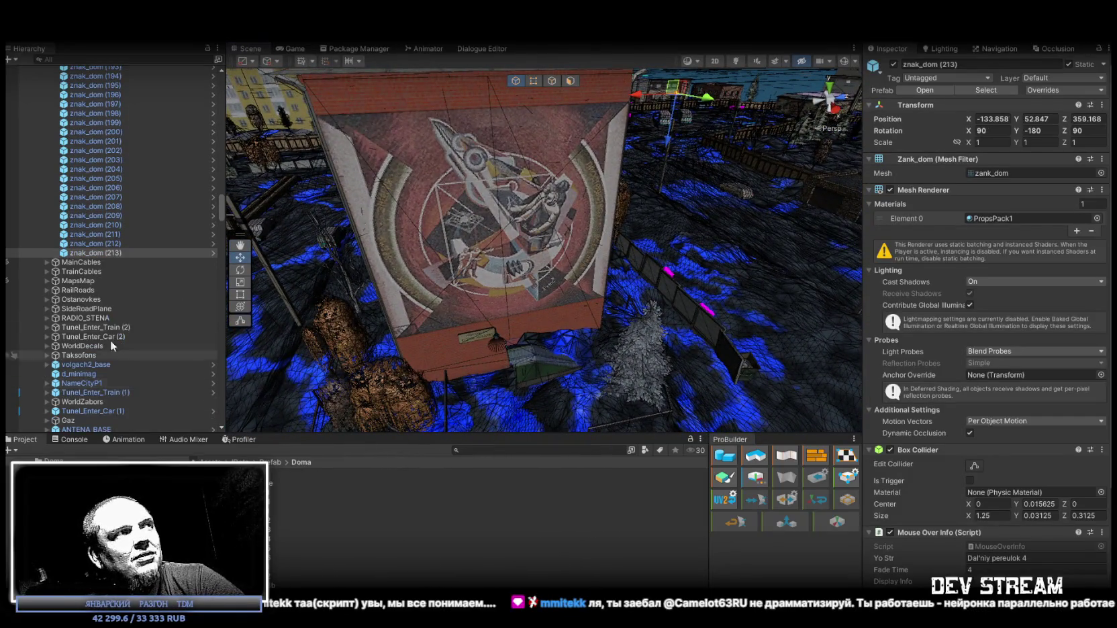
{"action": "mouse_move", "coordinate": [523, 315]}
{"action": "left_mouse_down"}
{"action": "mouse_move", "coordinate": [640, 341]}
{"action": "mouse_move", "coordinate": [608, 190]}
{"action": "mouse_move", "coordinate": [527, 379]}
{"action": "mouse_move", "coordinate": [510, 373]}
{"action": "mouse_move", "coordinate": [510, 323]}
{"action": "mouse_move", "coordinate": [583, 336]}
{"action": "mouse_move", "coordinate": [531, 336]}
{"action": "mouse_move", "coordinate": [554, 301]}
{"action": "mouse_move", "coordinate": [577, 346]}
{"action": "mouse_move", "coordinate": [530, 339]}
{"action": "mouse_move", "coordinate": [506, 312]}
{"action": "left_mouse_up"}
{"action": "key", "text": "ctrl+d"}
{"action": "mouse_move", "coordinate": [990, 401]}
{"action": "left_mouse_down"}
{"action": "mouse_move", "coordinate": [988, 388]}
{"action": "mouse_move", "coordinate": [811, 387]}
{"action": "mouse_move", "coordinate": [731, 242]}
{"action": "left_mouse_up"}
Step: Move znak_dom (214) along its wall and level it to Z rotation 0
{"action": "mouse_move", "coordinate": [712, 251]}
{"action": "left_mouse_down"}
{"action": "mouse_move", "coordinate": [536, 339]}
{"action": "mouse_move", "coordinate": [583, 376]}
{"action": "mouse_move", "coordinate": [578, 288]}
{"action": "left_mouse_up"}
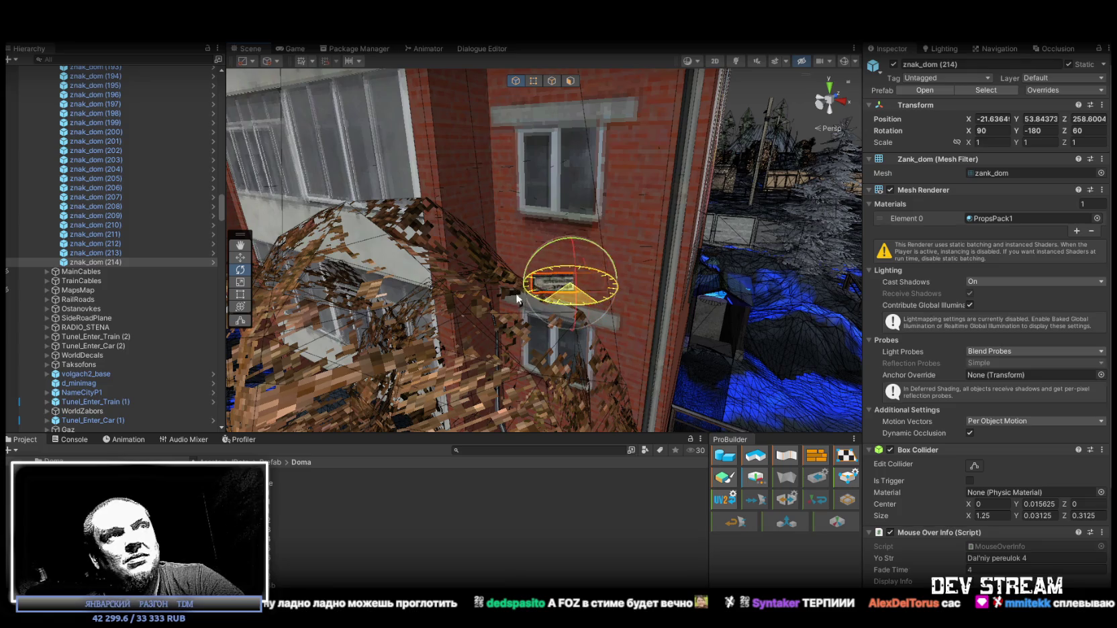
{"action": "left_click_drag", "start_coordinate": [475, 302], "coordinate": [478, 305]}
{"action": "mouse_move", "coordinate": [592, 281]}
{"action": "left_mouse_down"}
{"action": "mouse_move", "coordinate": [613, 282]}
{"action": "mouse_move", "coordinate": [719, 354]}
{"action": "mouse_move", "coordinate": [661, 248]}
{"action": "left_mouse_up"}
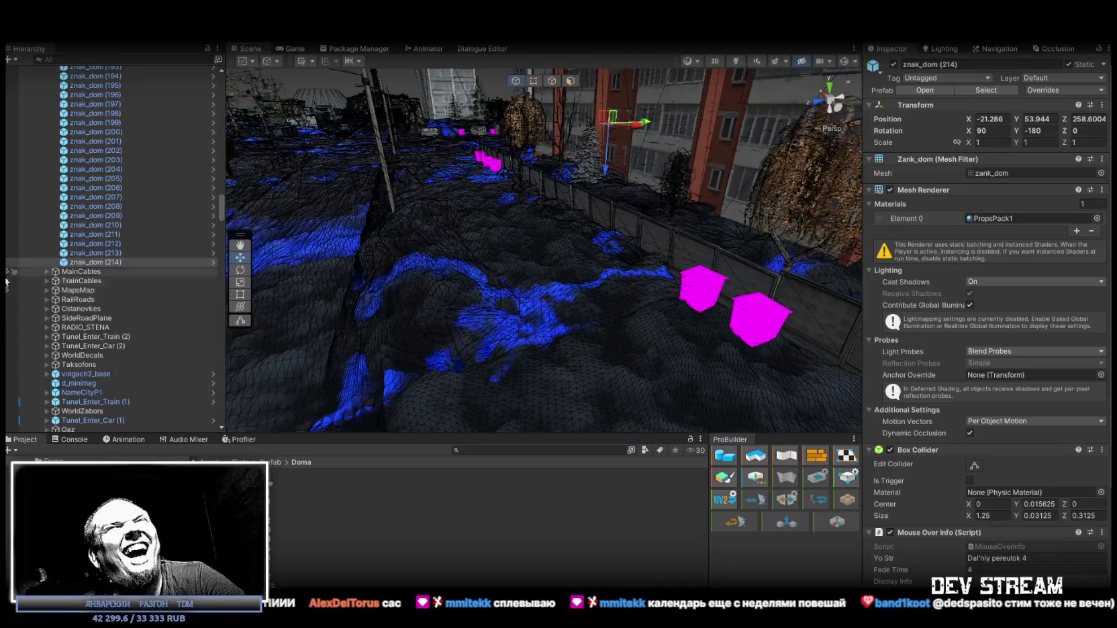
Step: Bring the next red brick building into view and duplicate the sign as znak_dom (215)
{"action": "left_click_drag", "start_coordinate": [603, 325], "coordinate": [642, 325]}
{"action": "scroll", "coordinate": [643, 324], "scroll_direction": "down", "scroll_amount": 3}
{"action": "key", "text": "ctrl+d"}
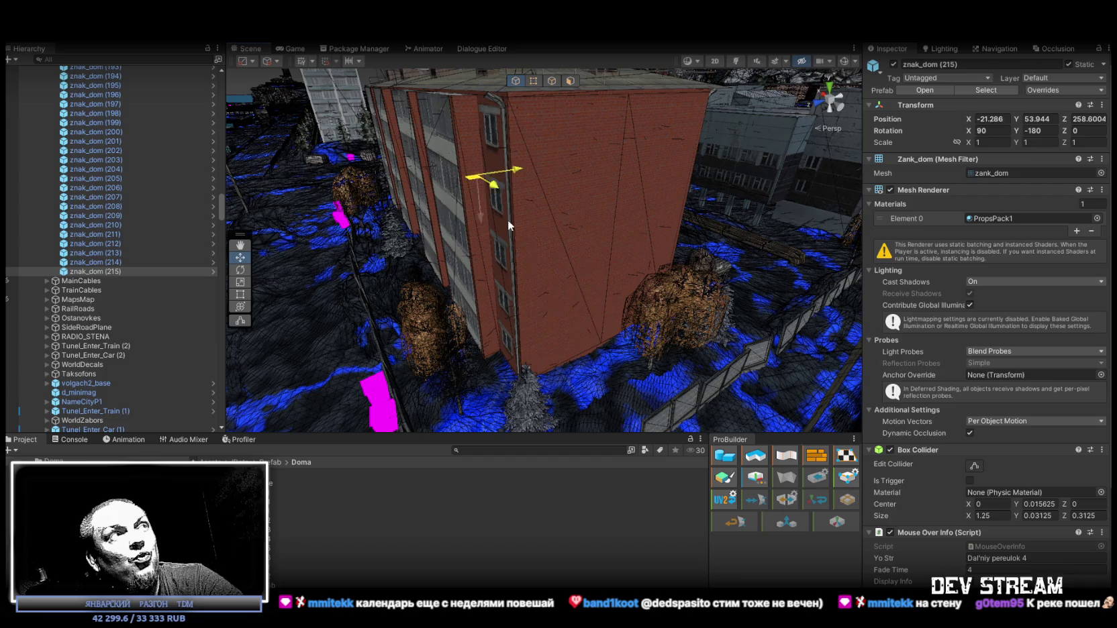